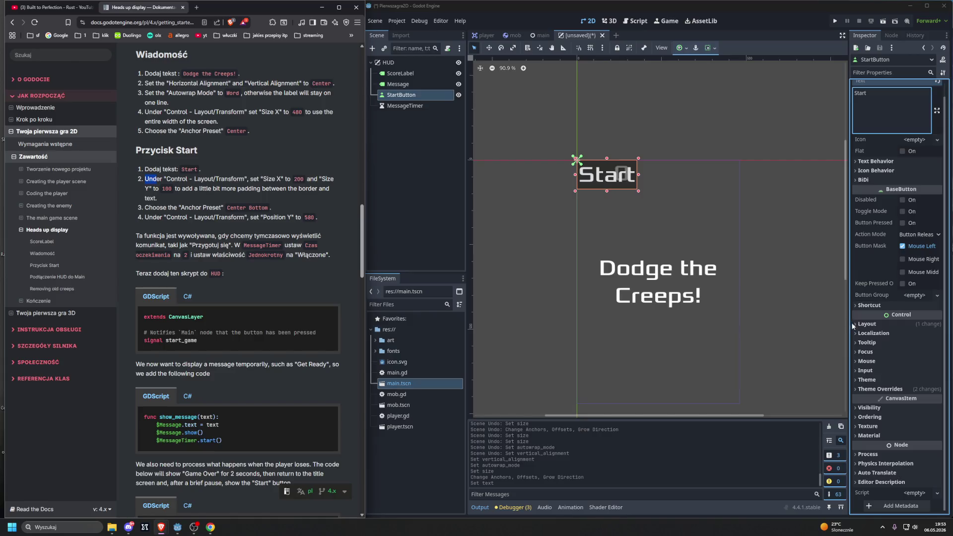
- Resize the StartButton to 200 x 100 under Inspector > Layout > Transform
click(854, 324)
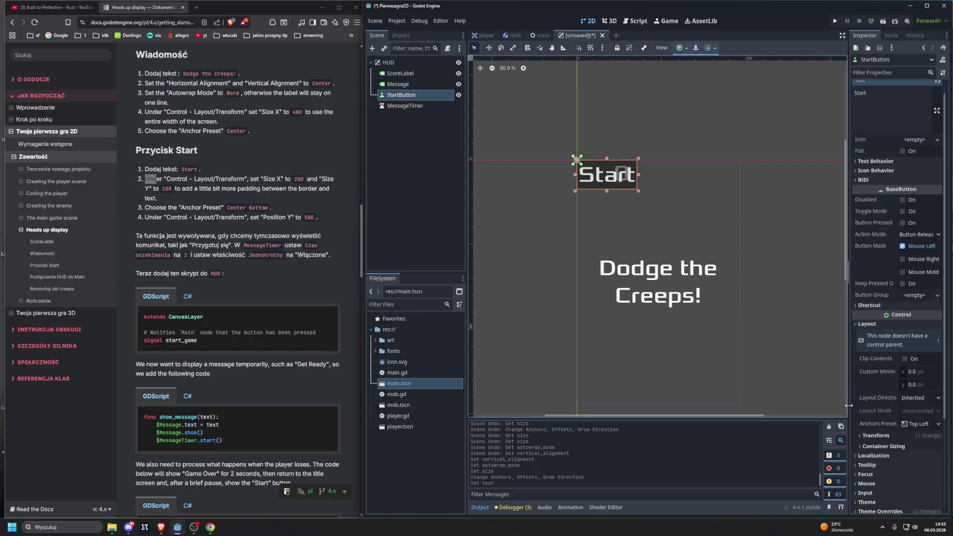
scroll(875, 390, down, 5)
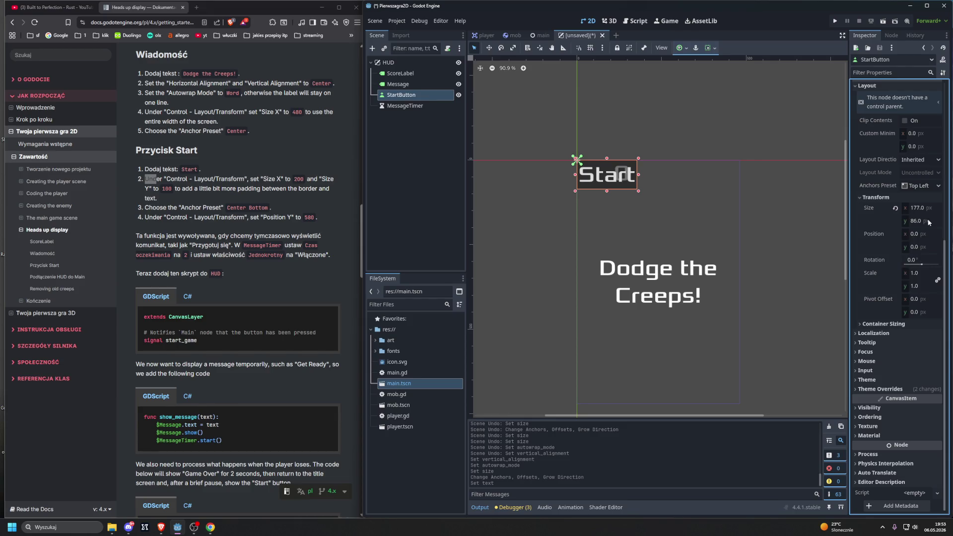
click(917, 207)
text(200)
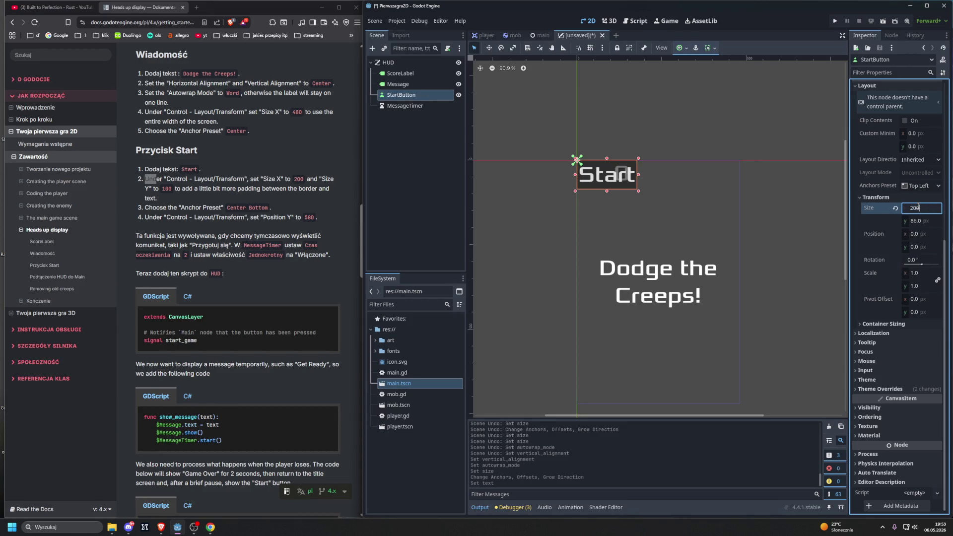
key(Return)
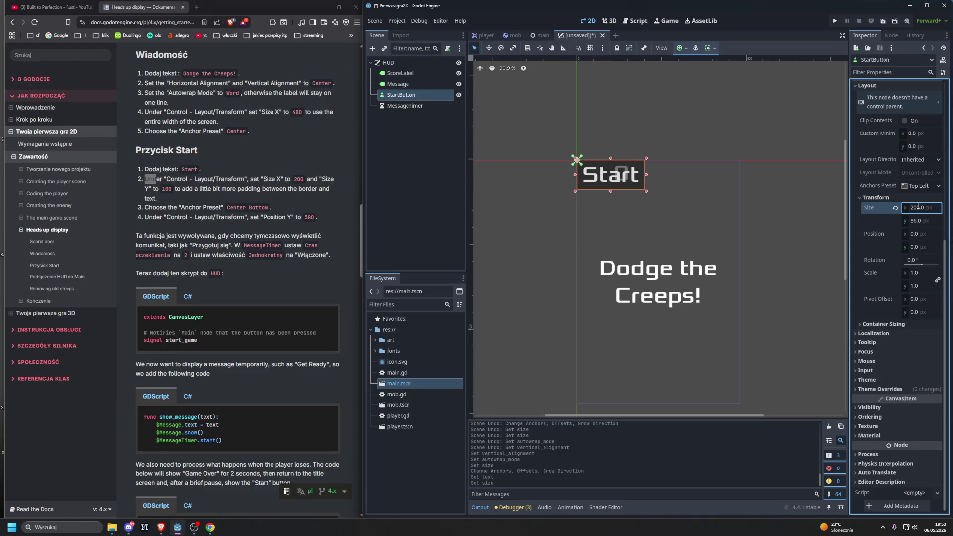
key(Tab)
text(1)
key(Return)
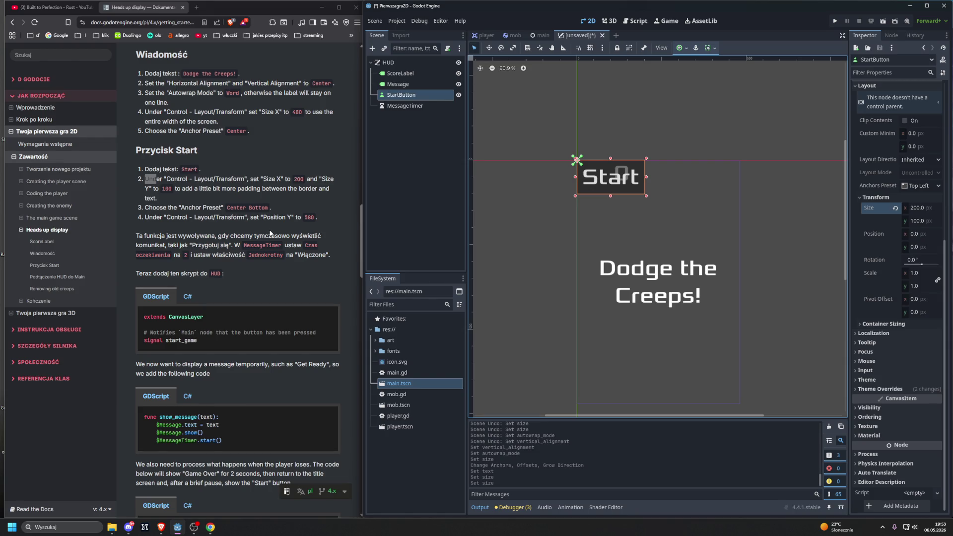
drag(149, 207, 160, 207)
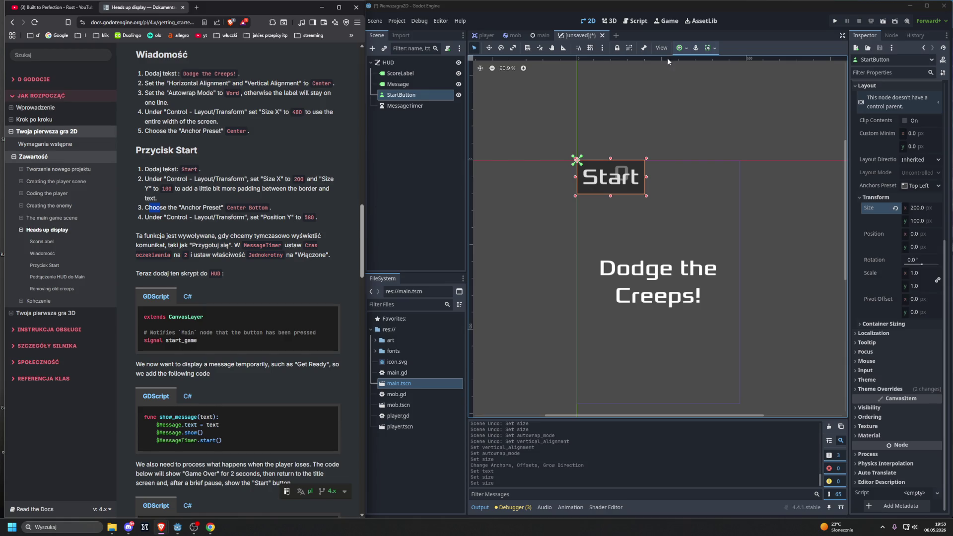
click(686, 49)
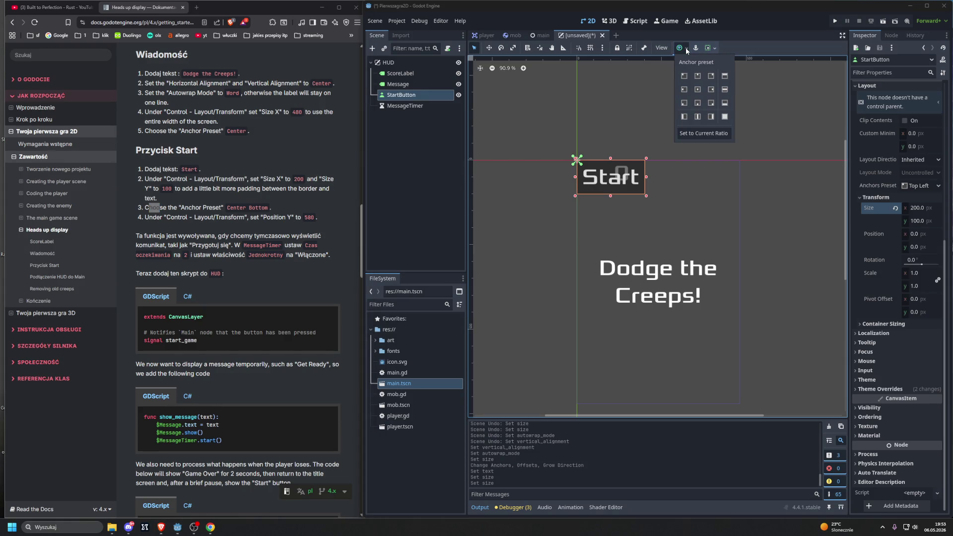
- Anchor the StartButton with the Center Bottom preset
click(697, 105)
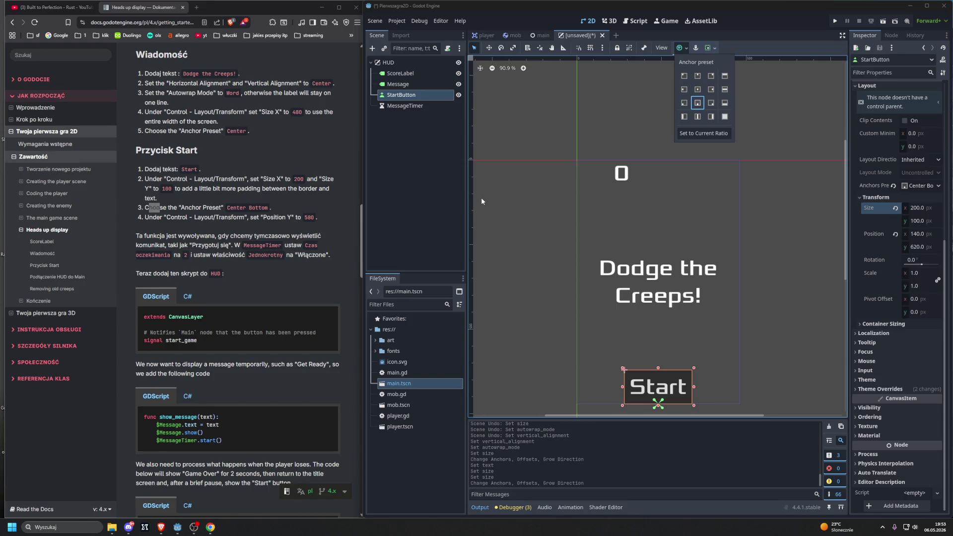
double_click(157, 217)
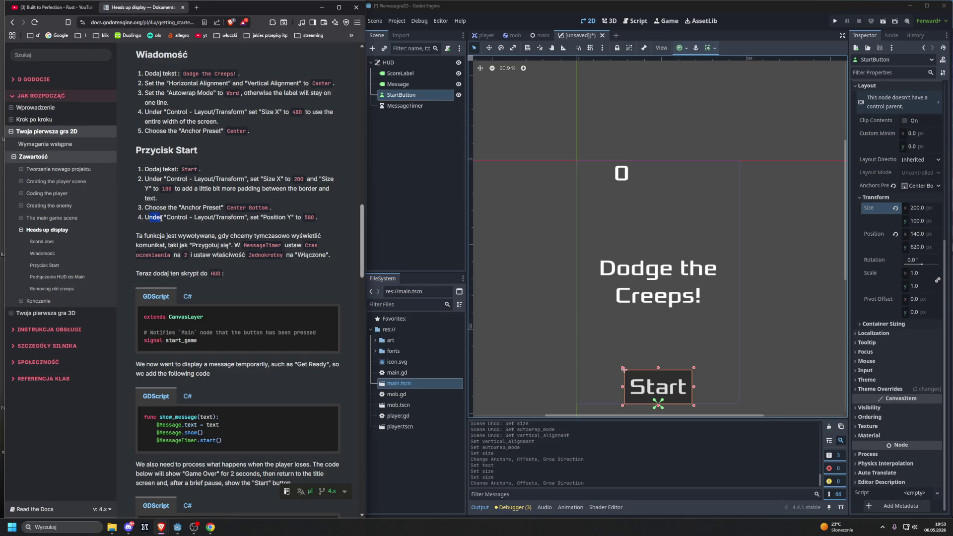
scroll(916, 263, up, 3)
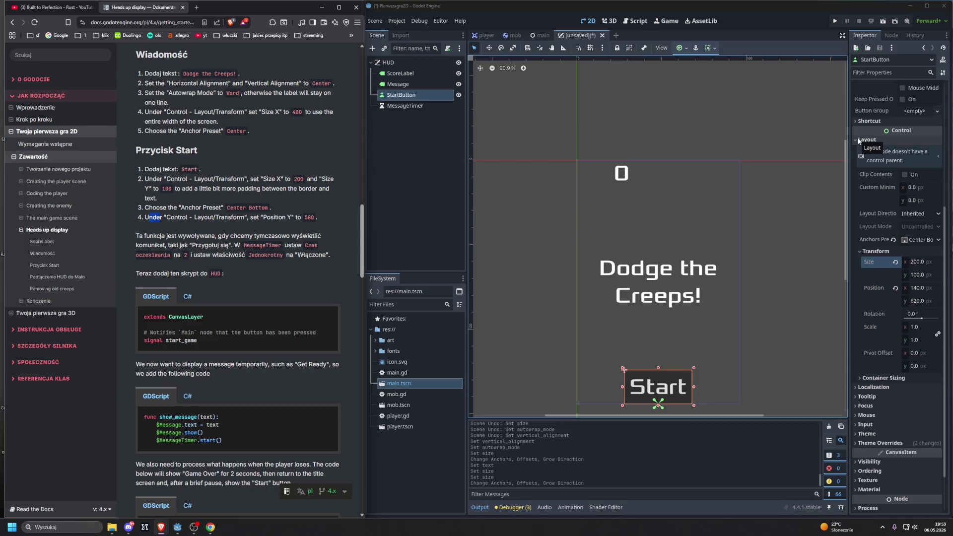
- Set the StartButton's Transform Position y to 580
click(916, 301)
text(580)
key(Return)
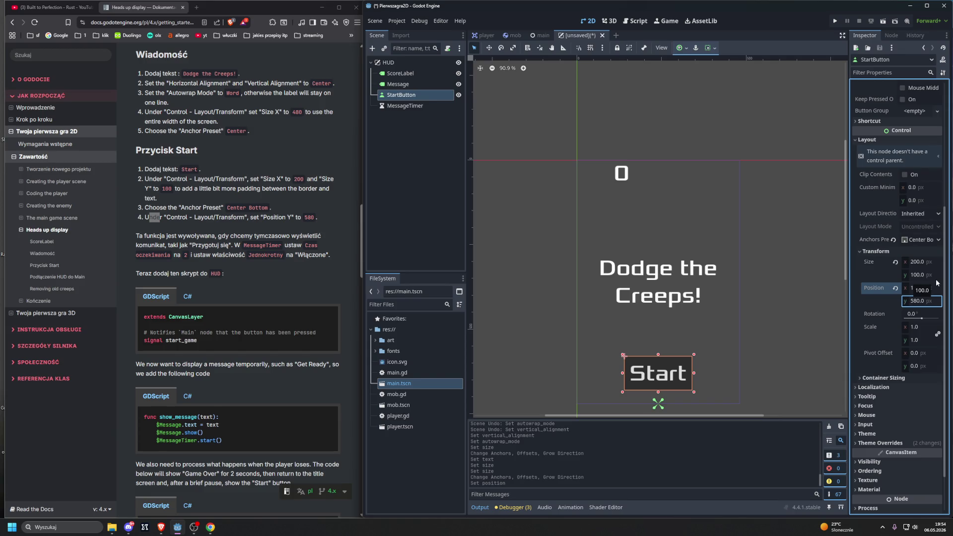
drag(151, 238, 153, 243)
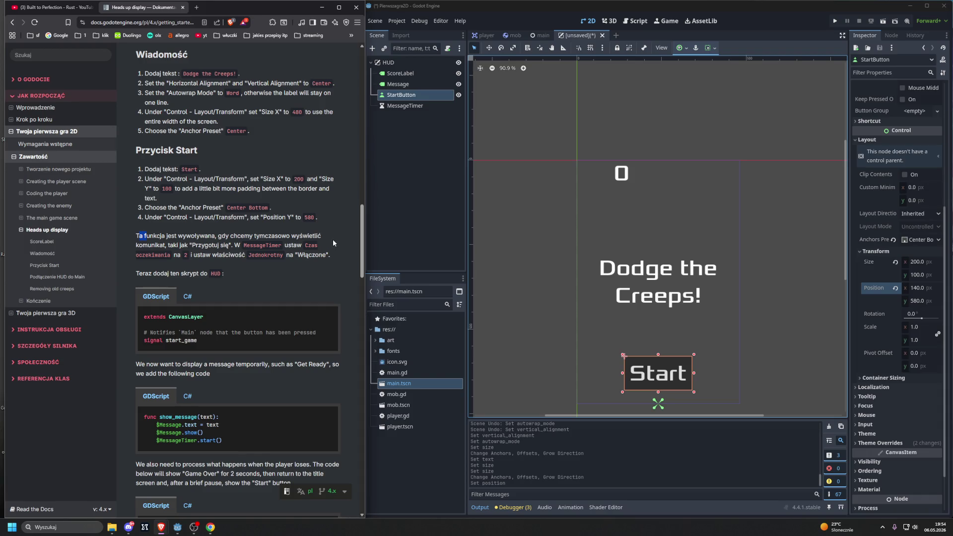
scroll(332, 239, up, 7)
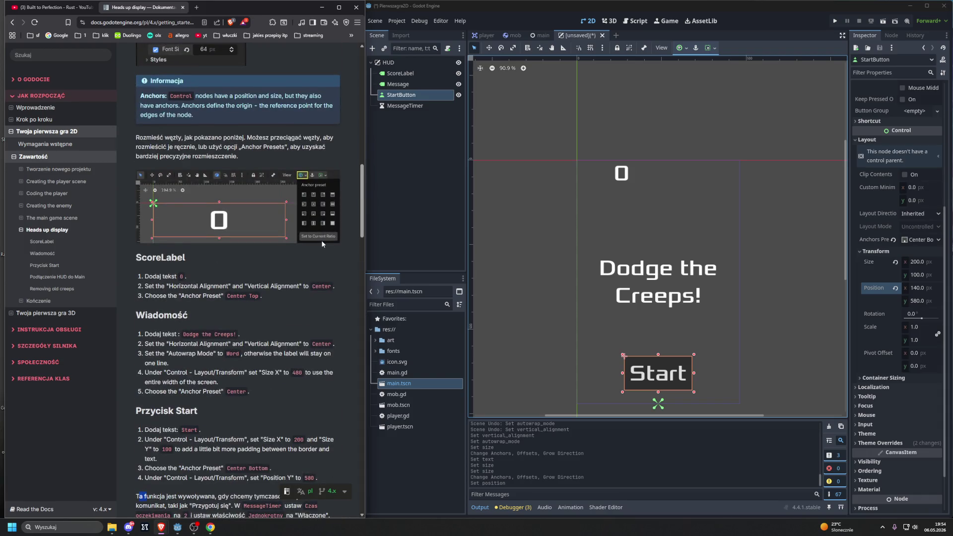
- Select the MessageTimer node and change its Wait Time from 1 to 2 seconds
scroll(321, 243, down, 8)
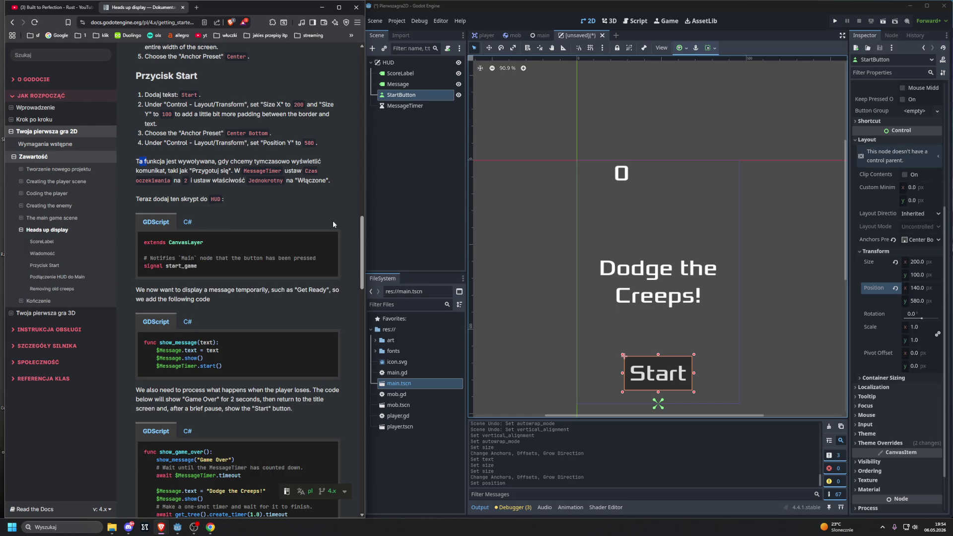
click(405, 105)
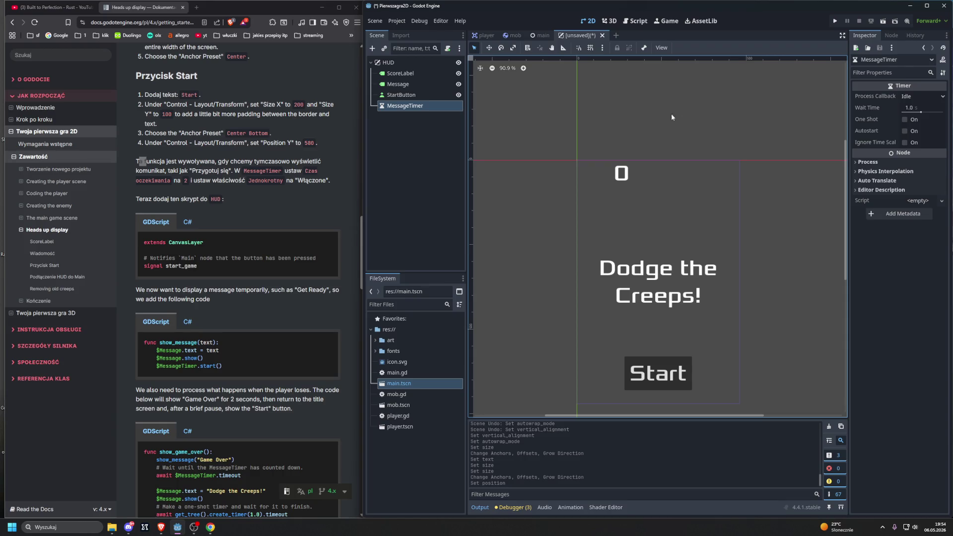
click(914, 108)
text(2)
key(Return)
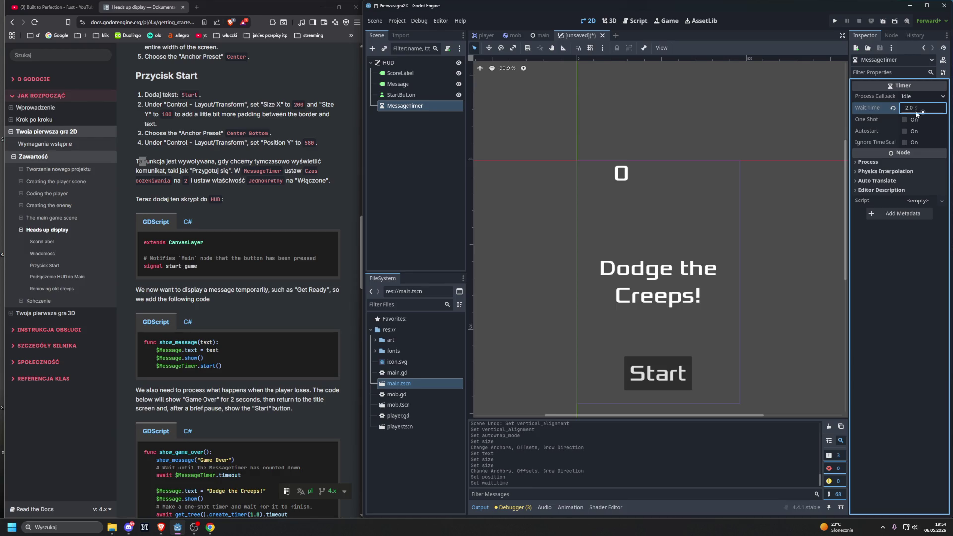
click(517, 128)
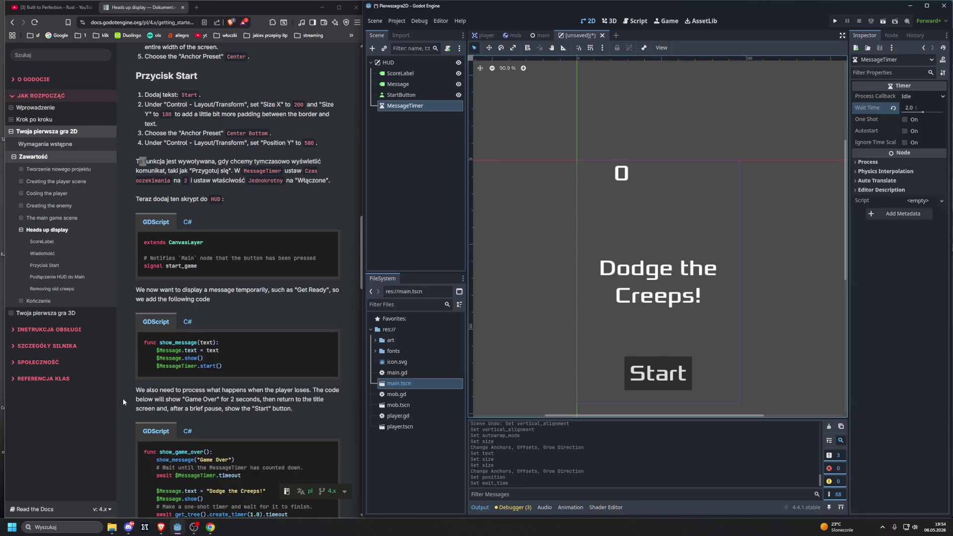
click(102, 508)
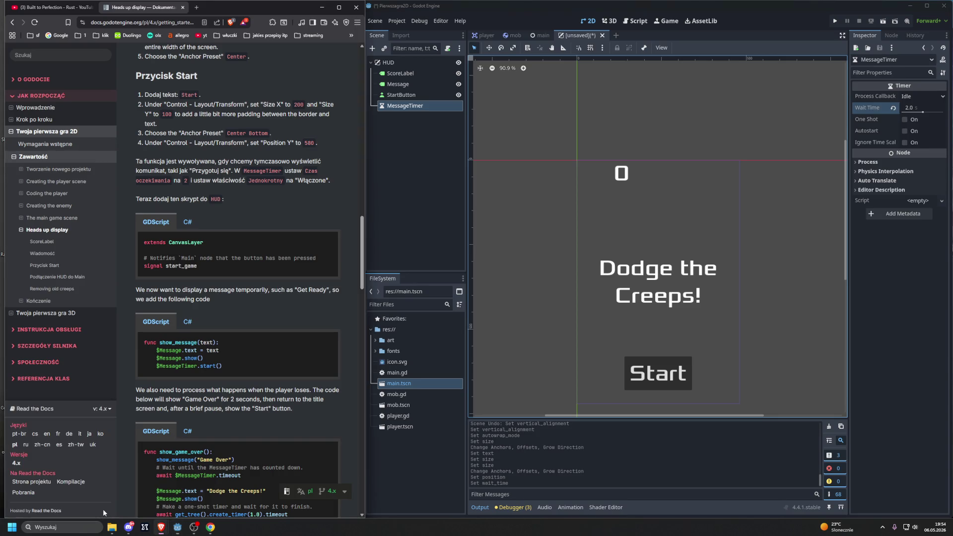
- Switch the docs to English and open Your first 2D game's The main game scene page
click(47, 435)
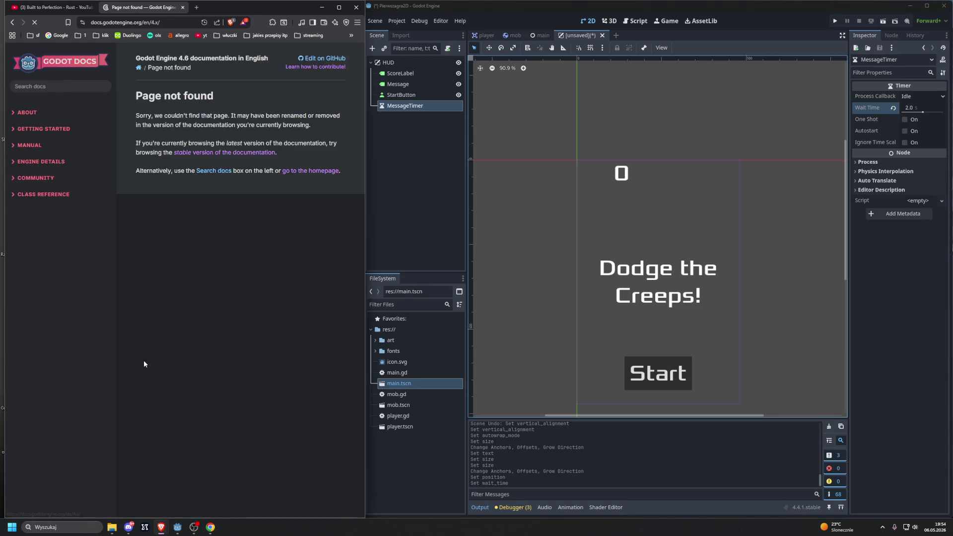
click(60, 211)
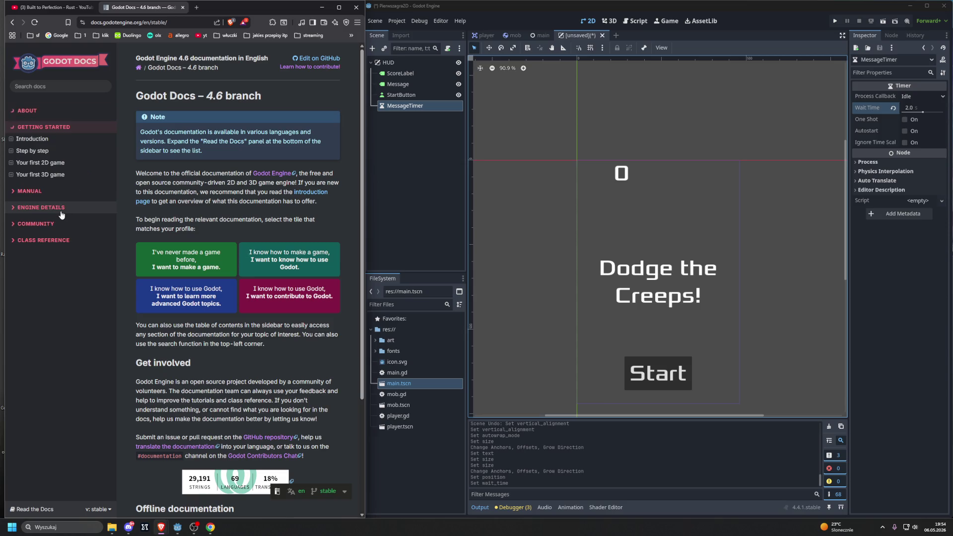
click(64, 162)
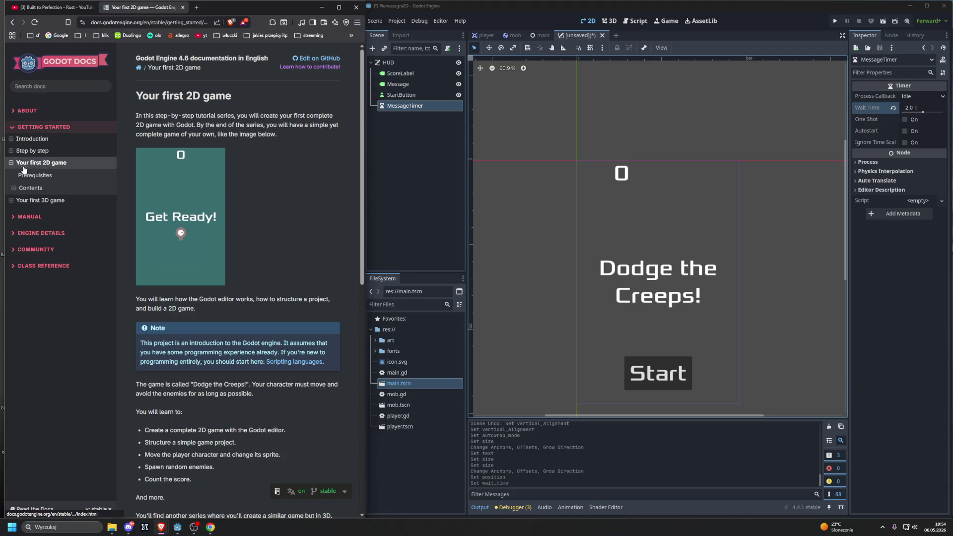
click(13, 190)
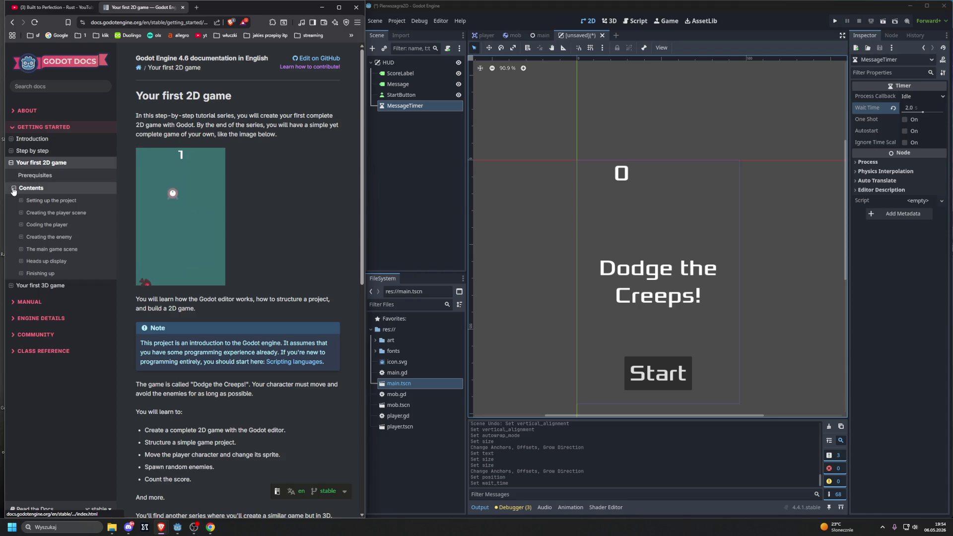
click(52, 249)
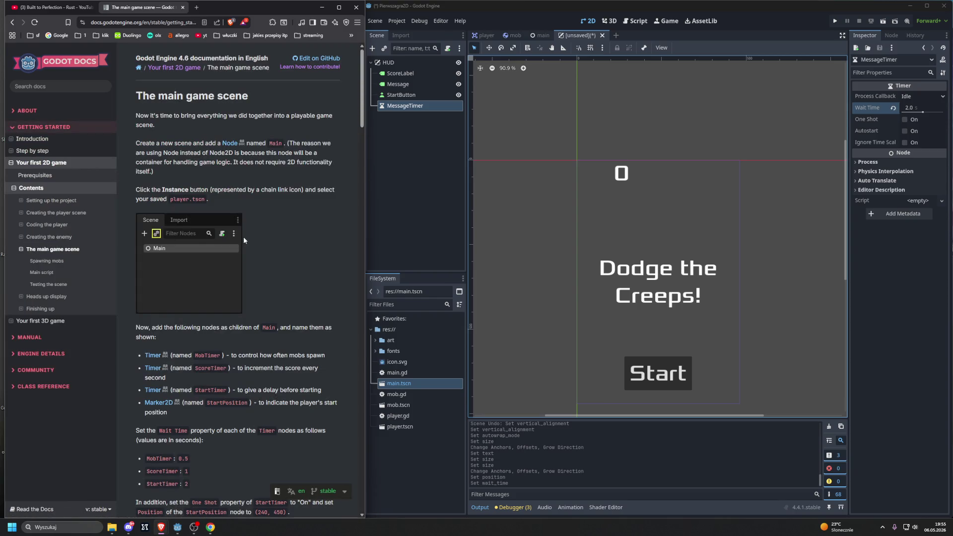
- Go to the Heads up display page and scroll to the StartButton and MessageTimer instructions
scroll(243, 237, down, 12)
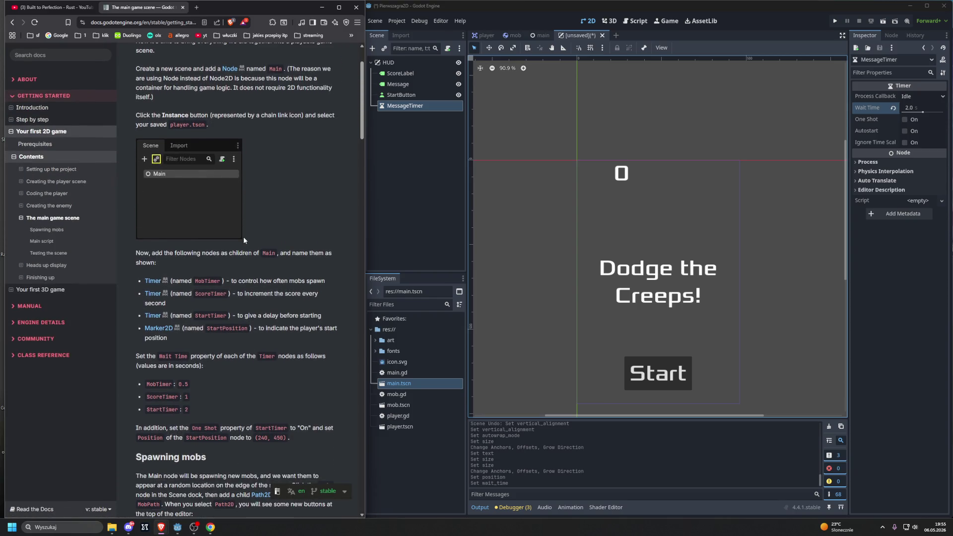
scroll(243, 240, down, 6)
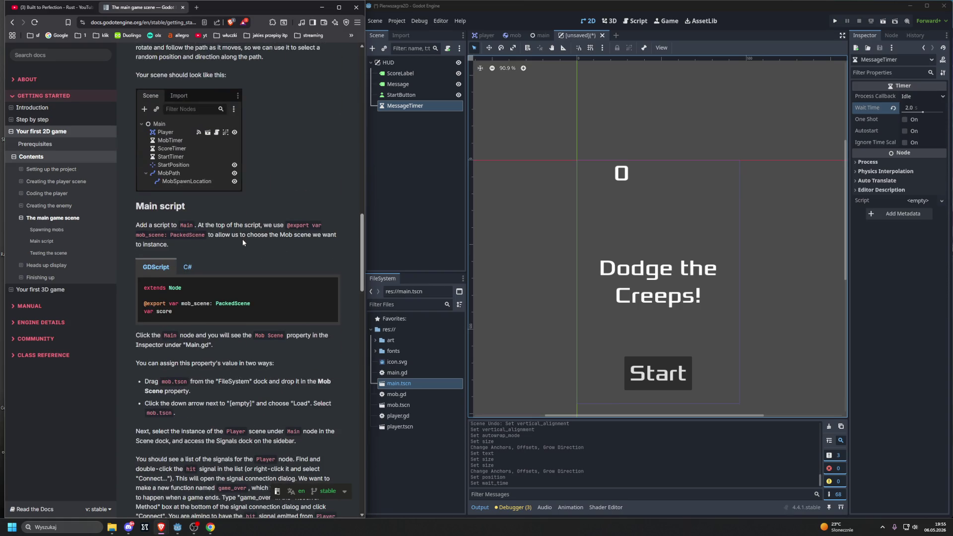
scroll(243, 239, down, 20)
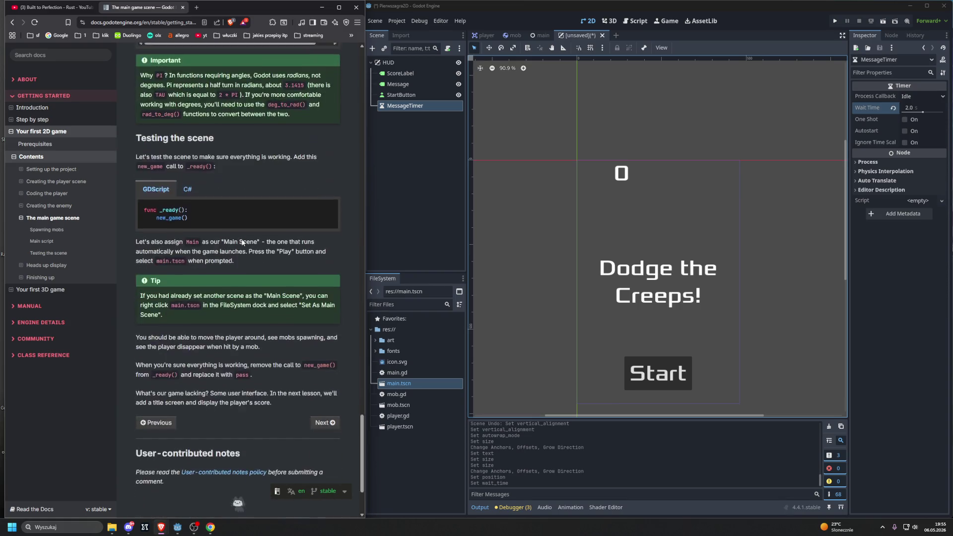
scroll(242, 242, down, 2)
click(323, 311)
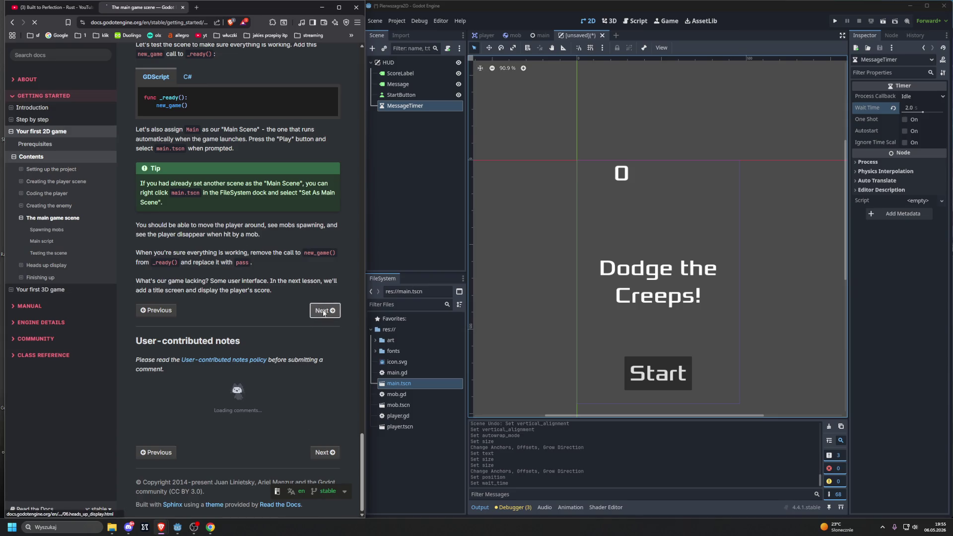
scroll(292, 280, down, 15)
scroll(292, 283, down, 5)
scroll(290, 282, up, 5)
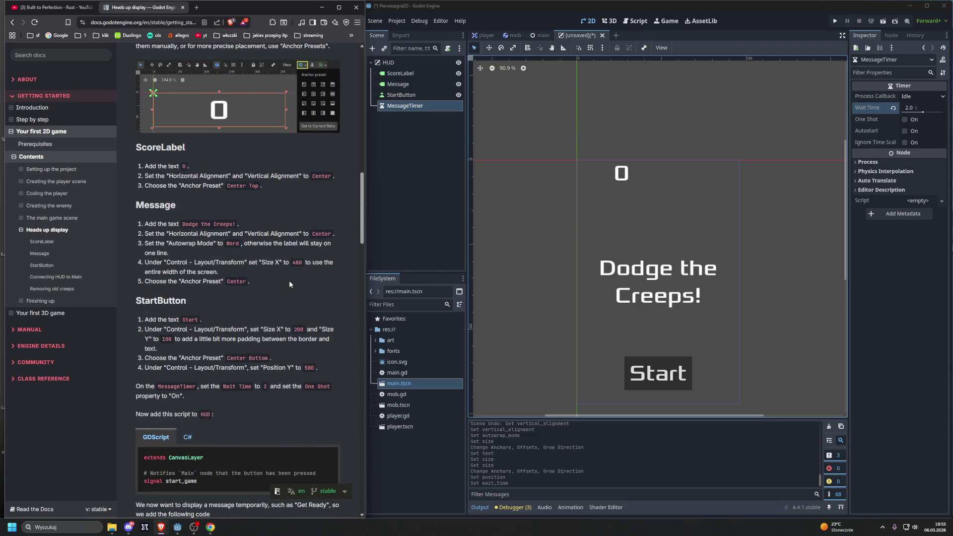
scroll(290, 284, down, 3)
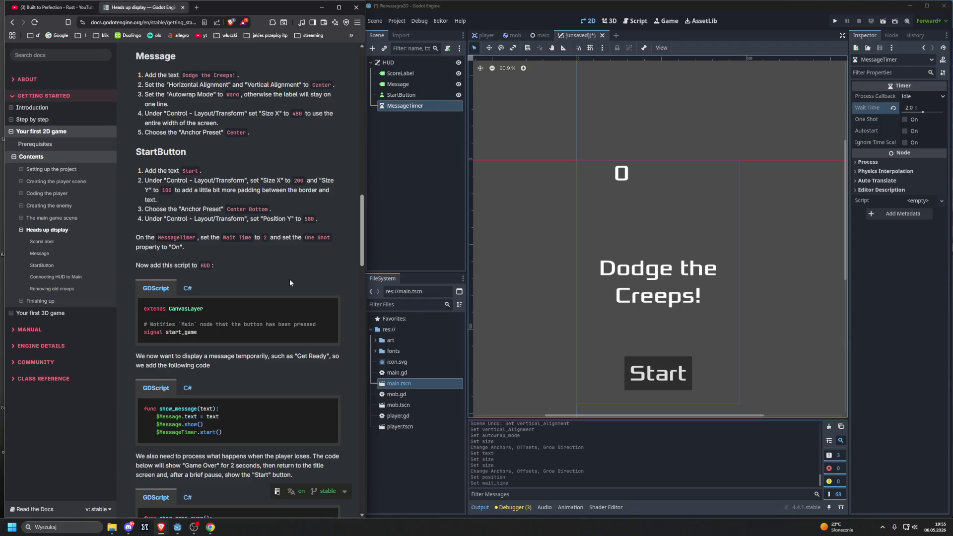
scroll(290, 282, up, 3)
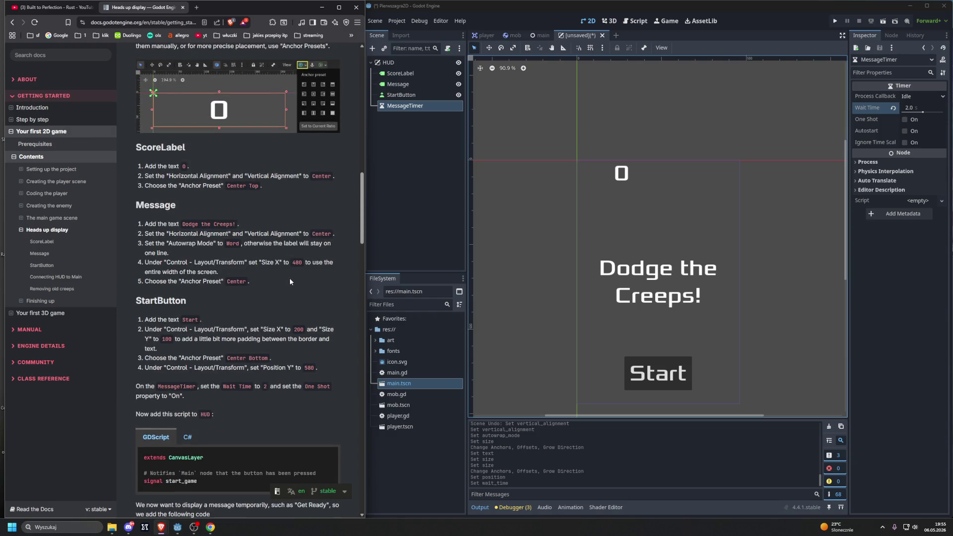
scroll(290, 281, down, 2)
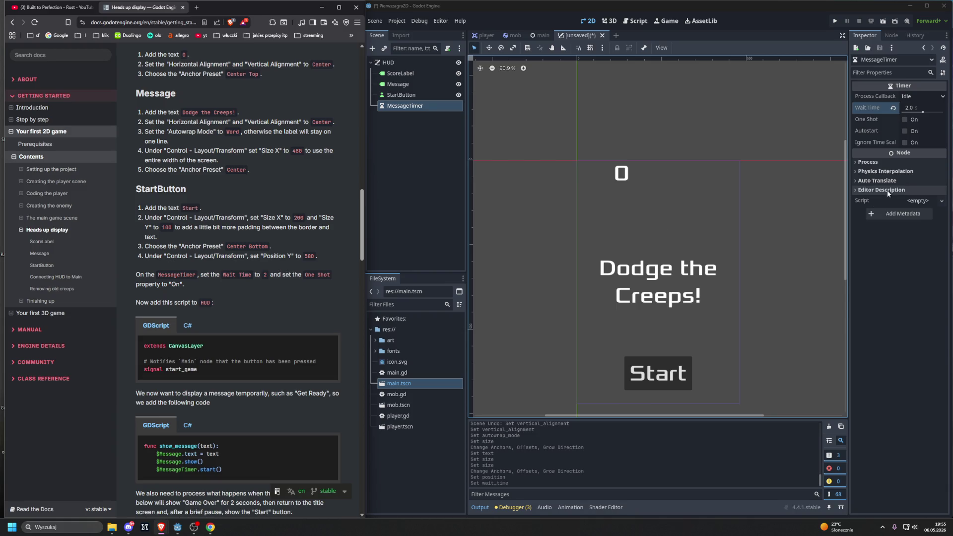
- Turn on One Shot for the MessageTimer and select the HUD root node
click(904, 119)
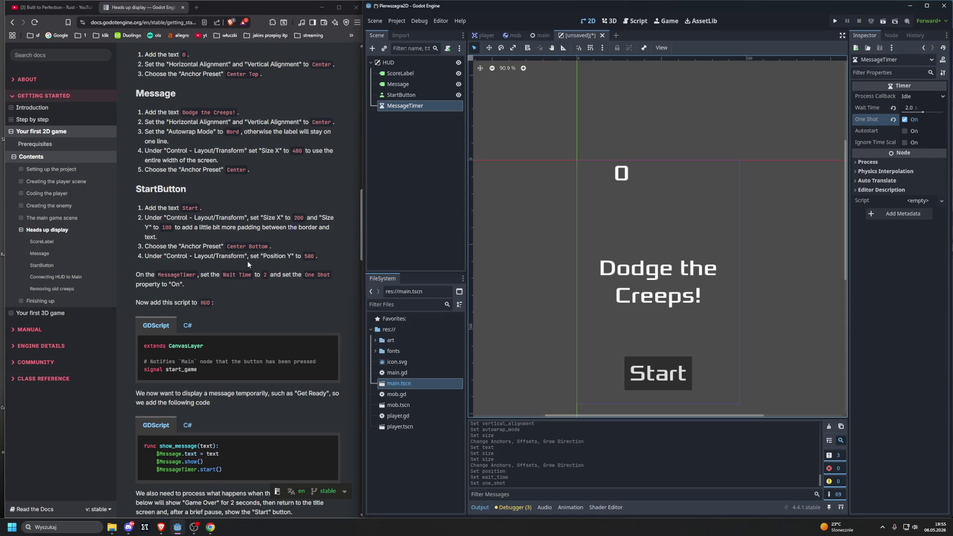
scroll(188, 313, down, 3)
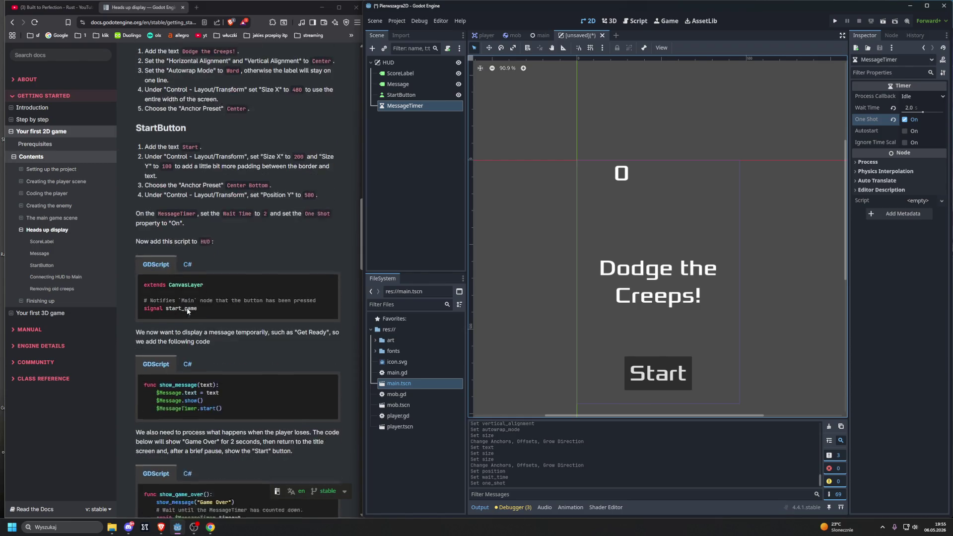
click(401, 64)
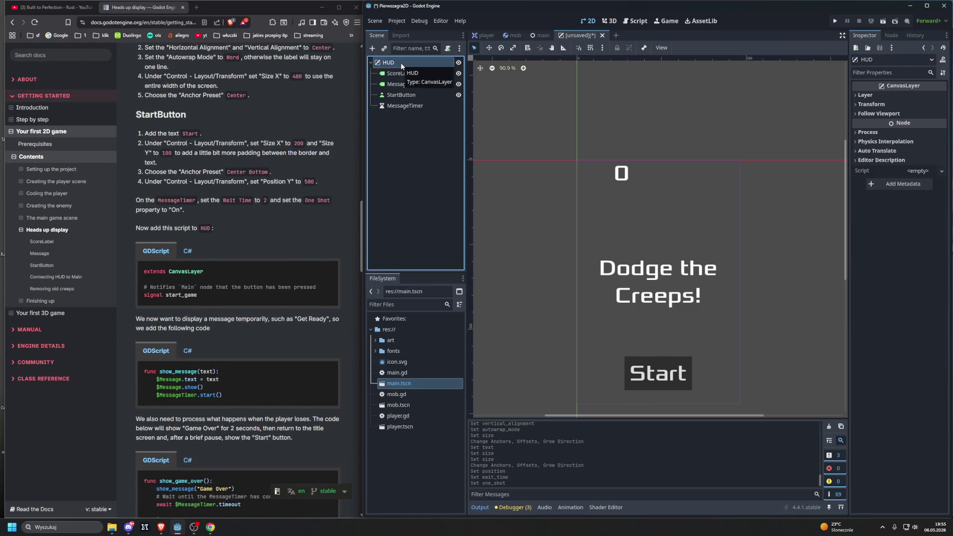
- Attach a new hud.gd script to the HUD node via the Attach Node Script dialog
click(416, 73)
click(415, 64)
click(448, 48)
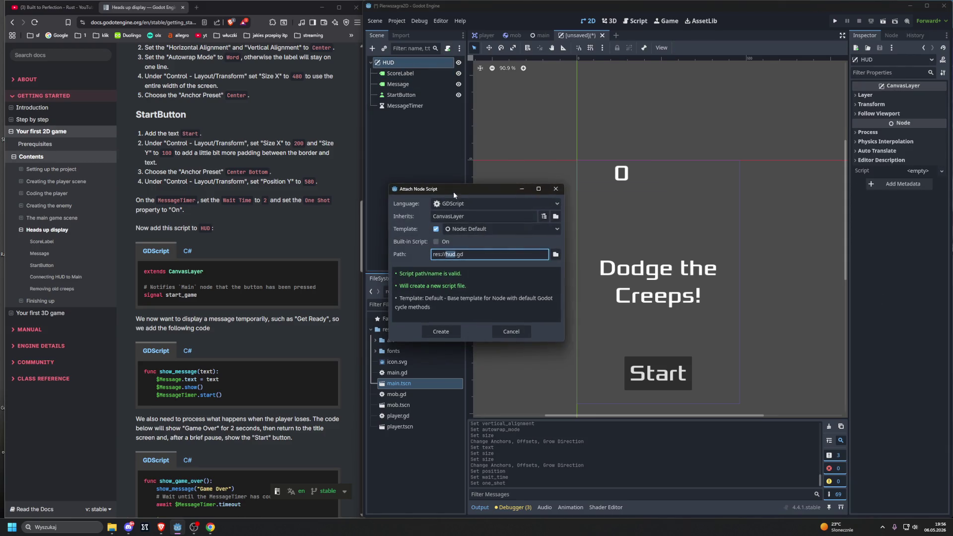
click(442, 331)
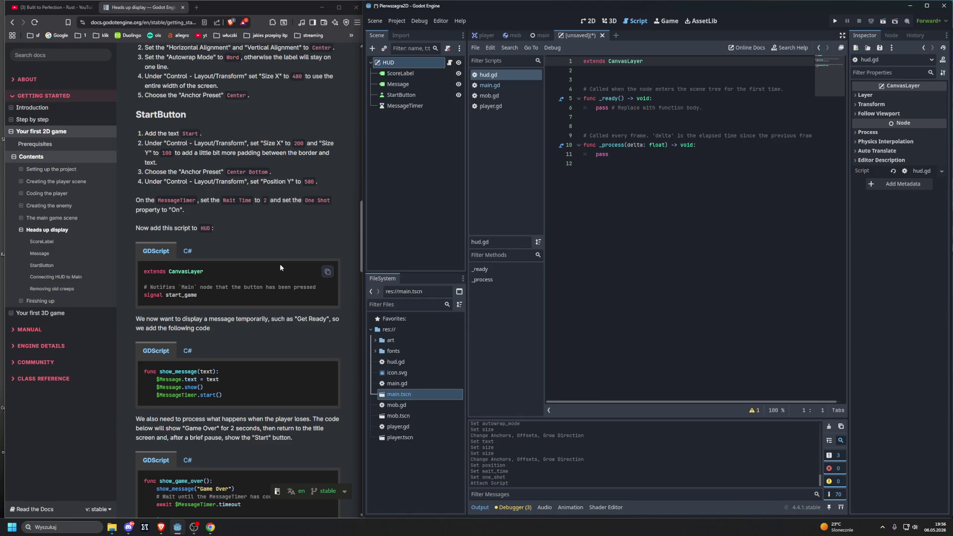
- Declare the start_game signal under extends CanvasLayer and begin func show_message(text):
click(600, 79)
key(Return)
key(Return)
key(Return)
key(Up)
key(Up)
key(Up)
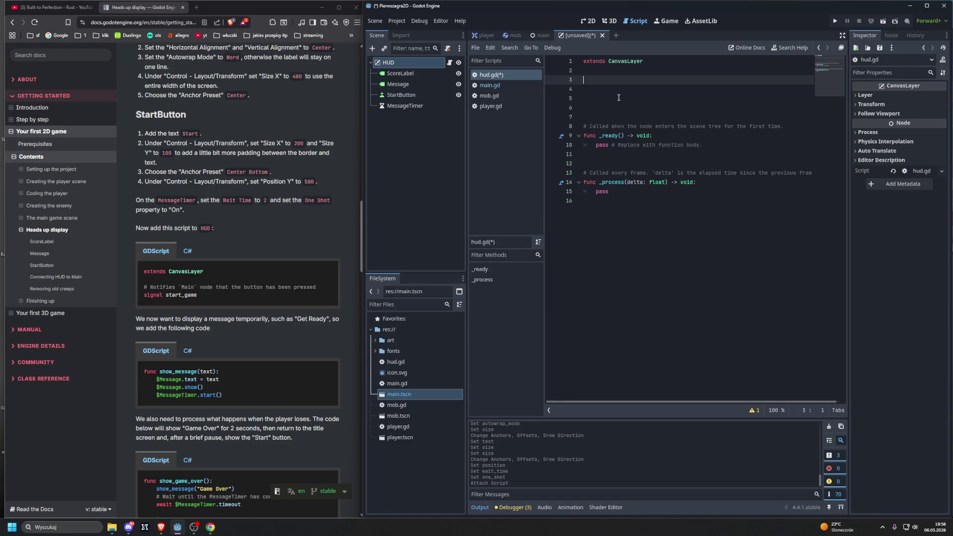
text(signal )
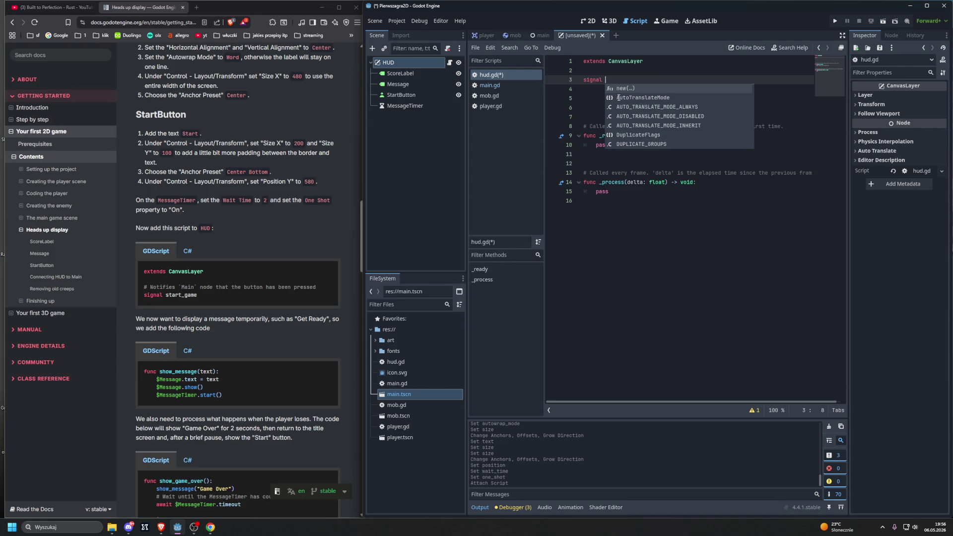
text(Start)
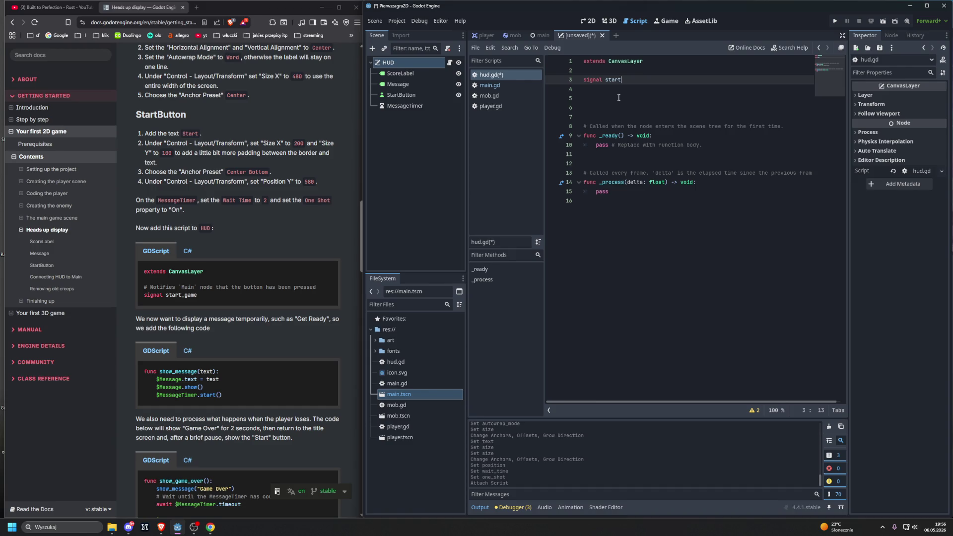
text(gamer)
key(Return)
key(Return)
text(func )
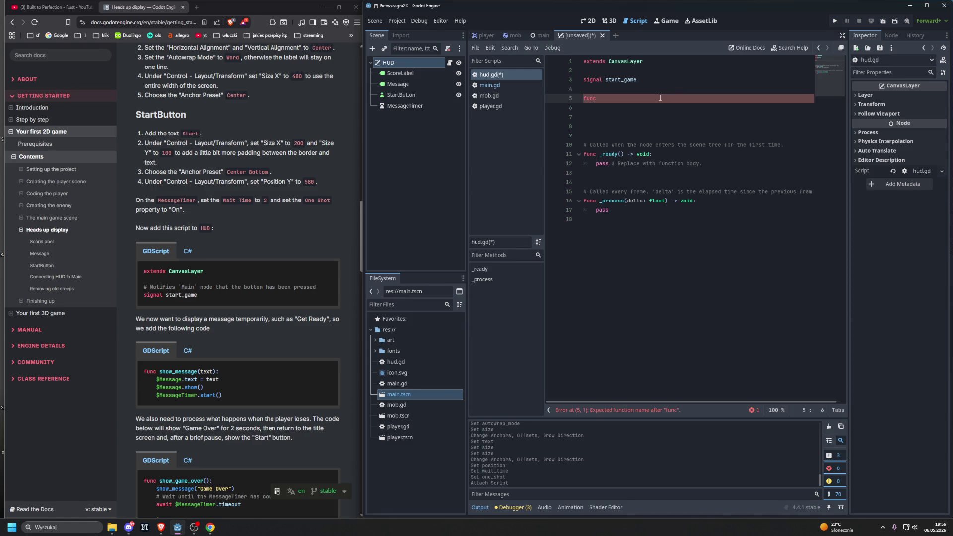
text(show)
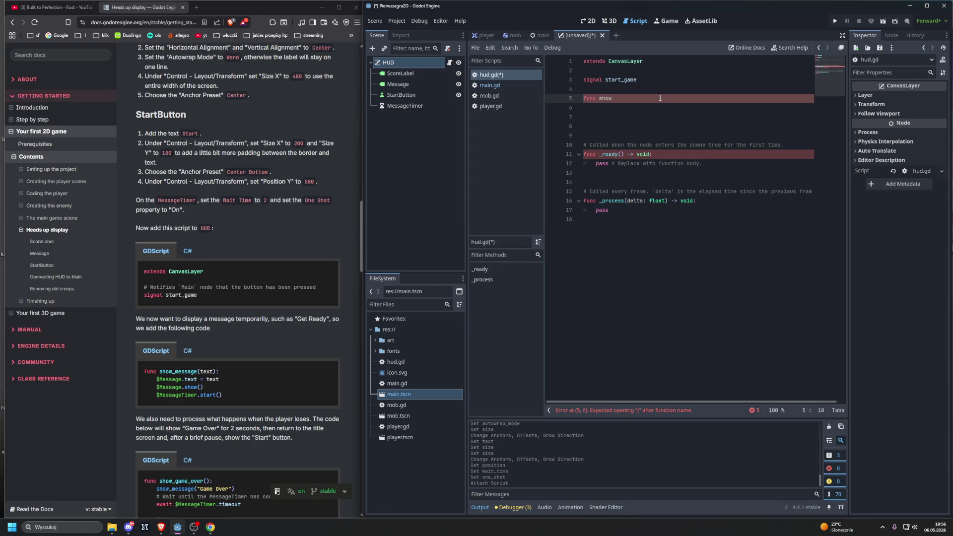
text(_message)
text(()
text(te)
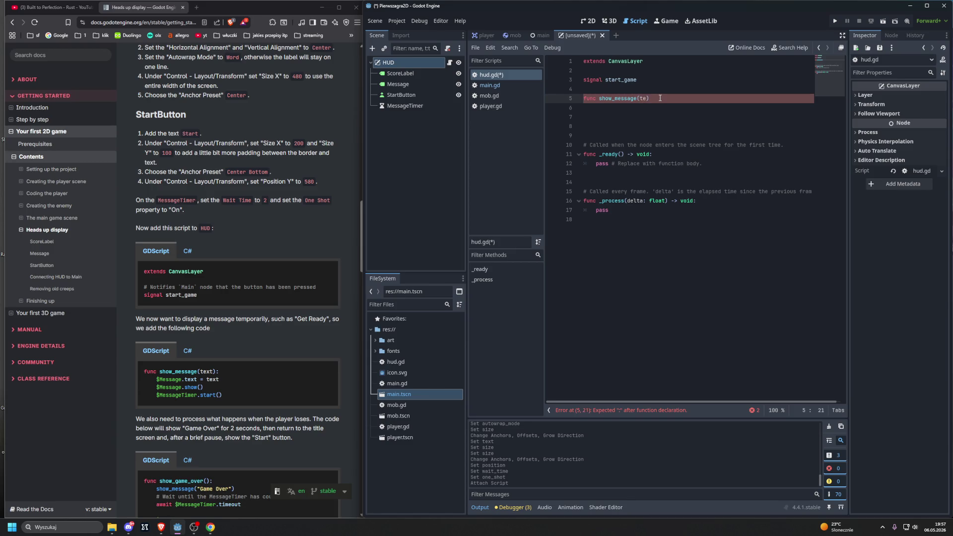
text(xt))
text(:)
- Write $Message.text = text and $Message.show() as show_message's first two lines
key(Return)
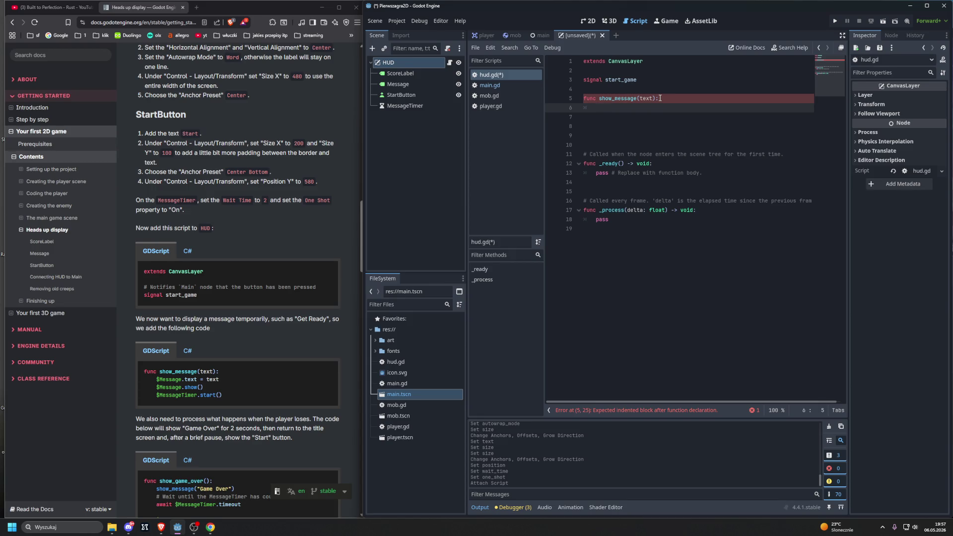
text($)
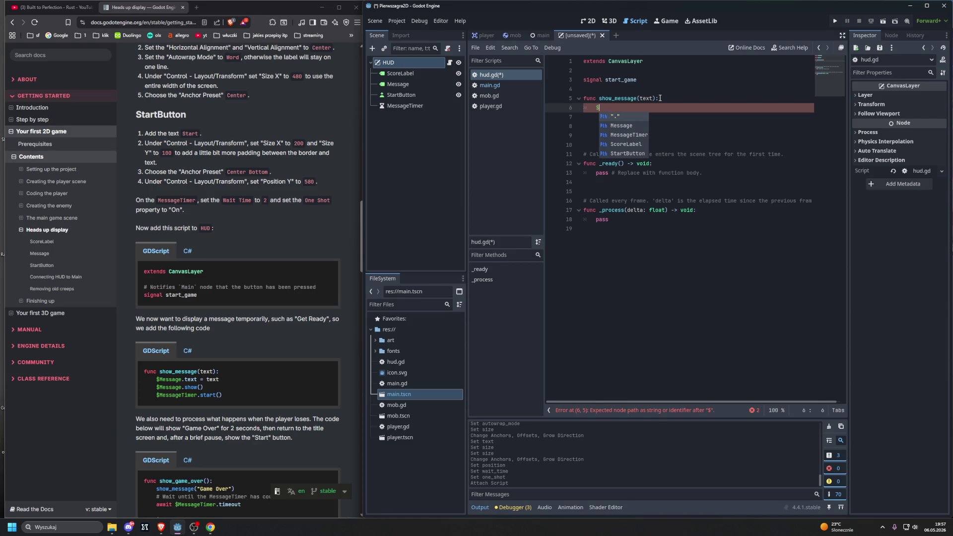
key(Down)
key(Return)
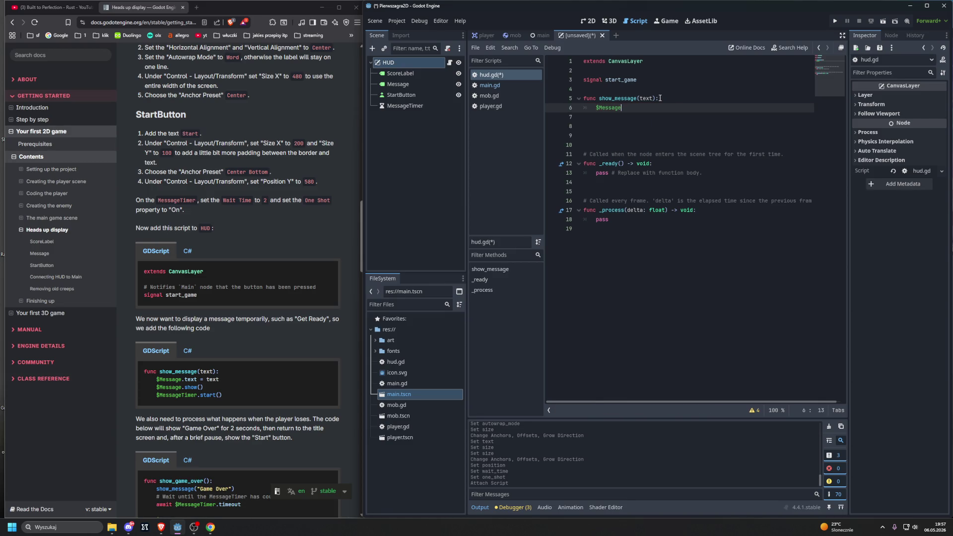
text(.text)
text( = text)
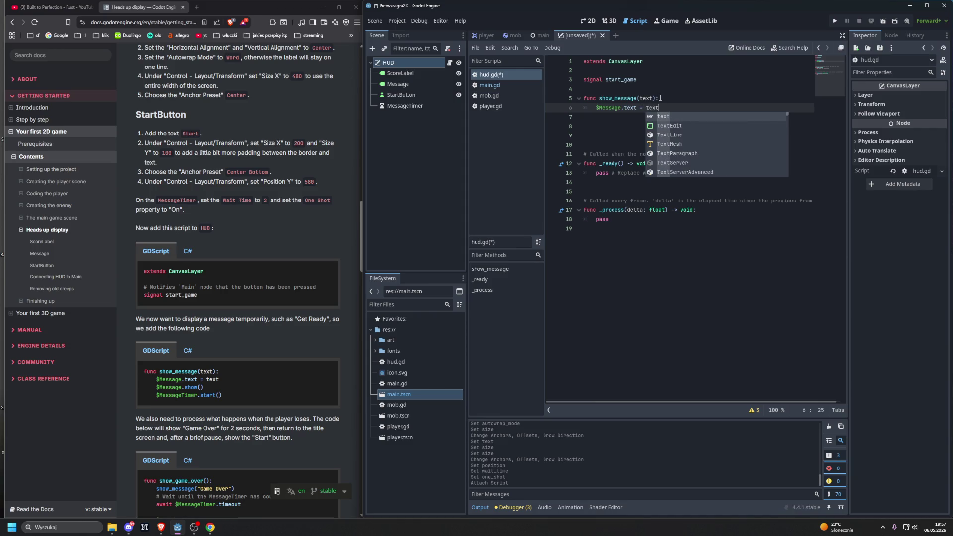
key(Escape)
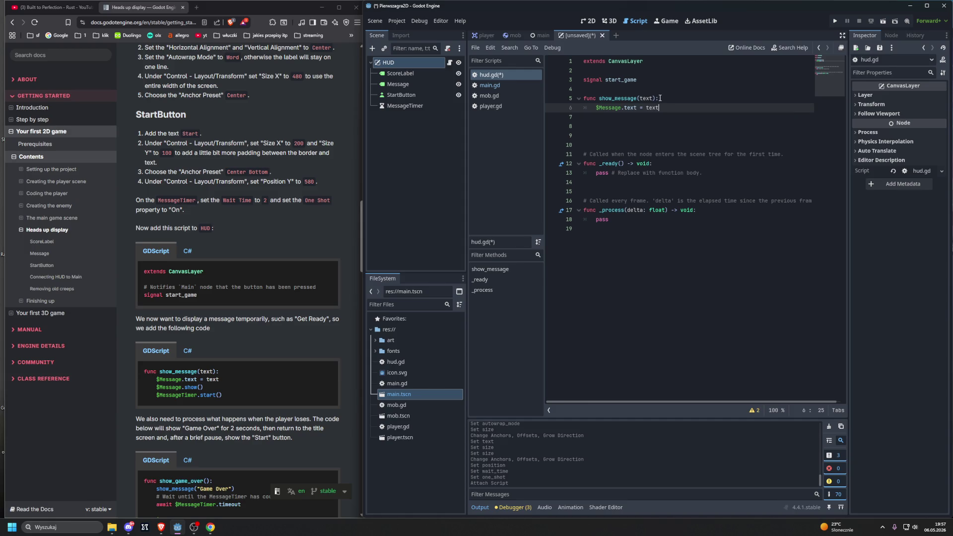
key(Return)
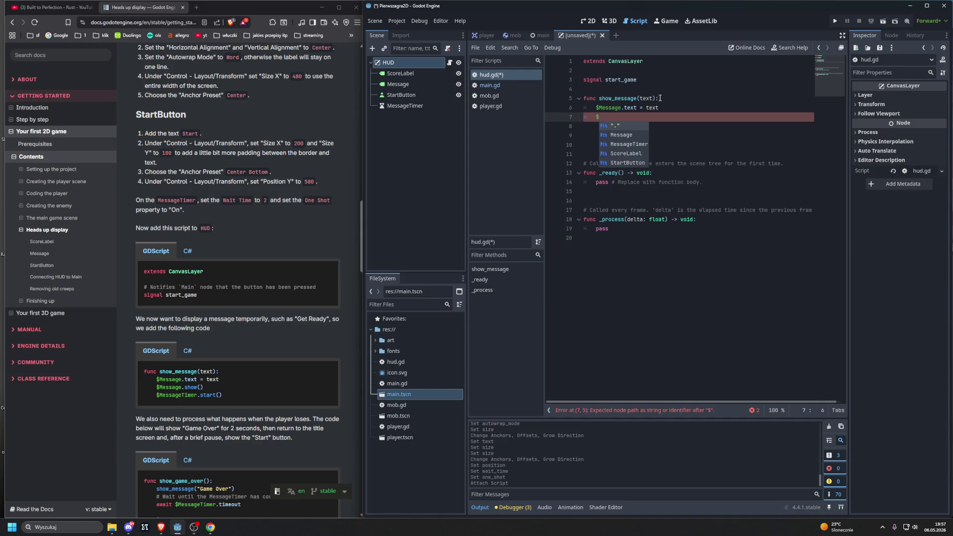
key(Down)
key(Return)
text(.sh)
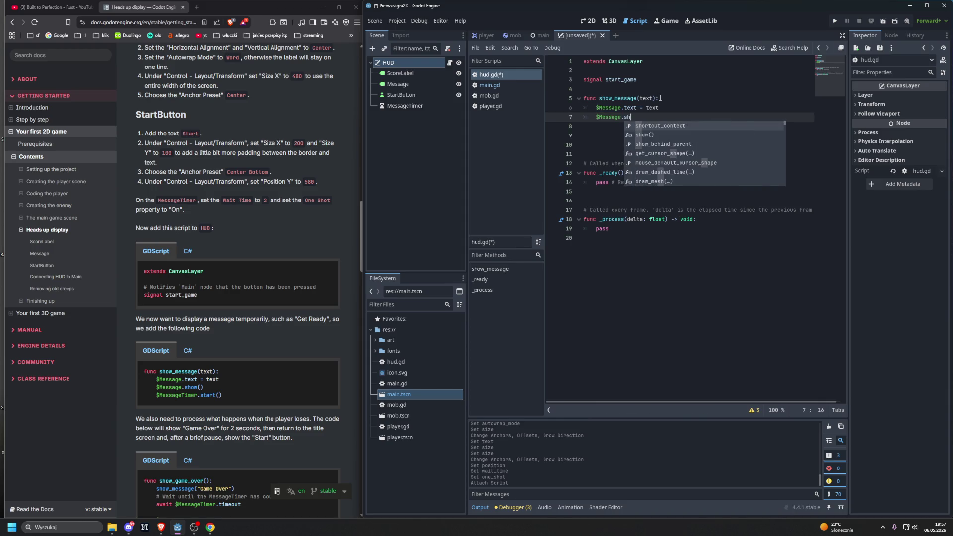
key(Down)
key(Return)
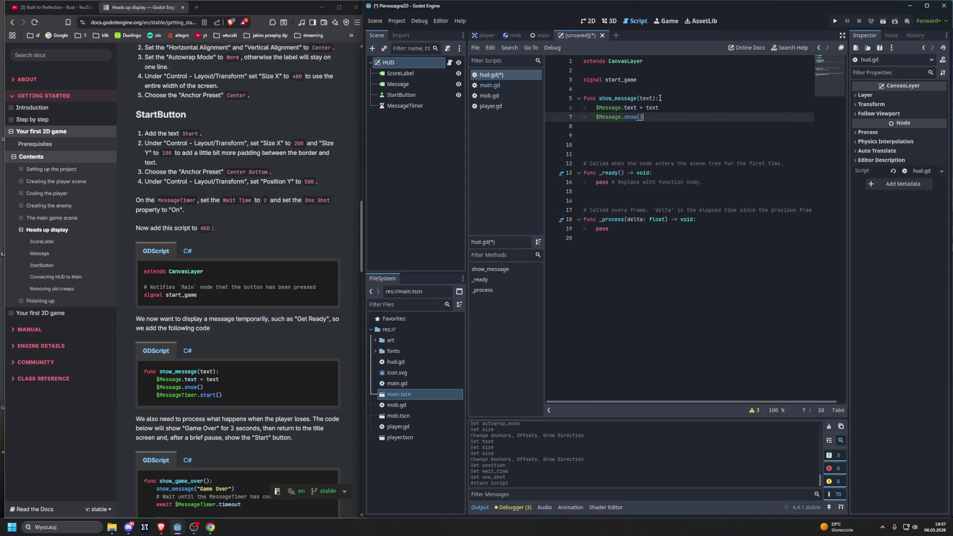
- Add $MessageTimer.start() to show_message and begin a get_node line below it
key(Return)
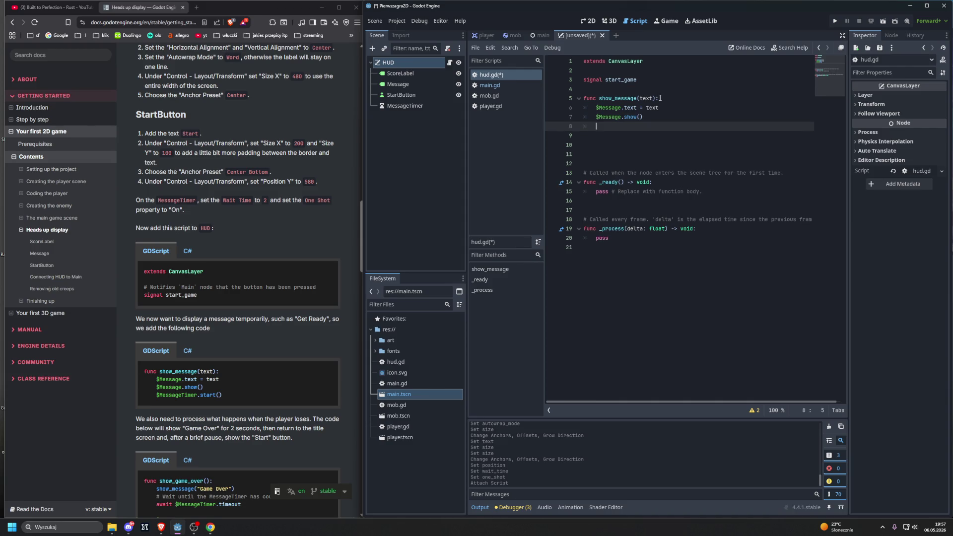
text($)
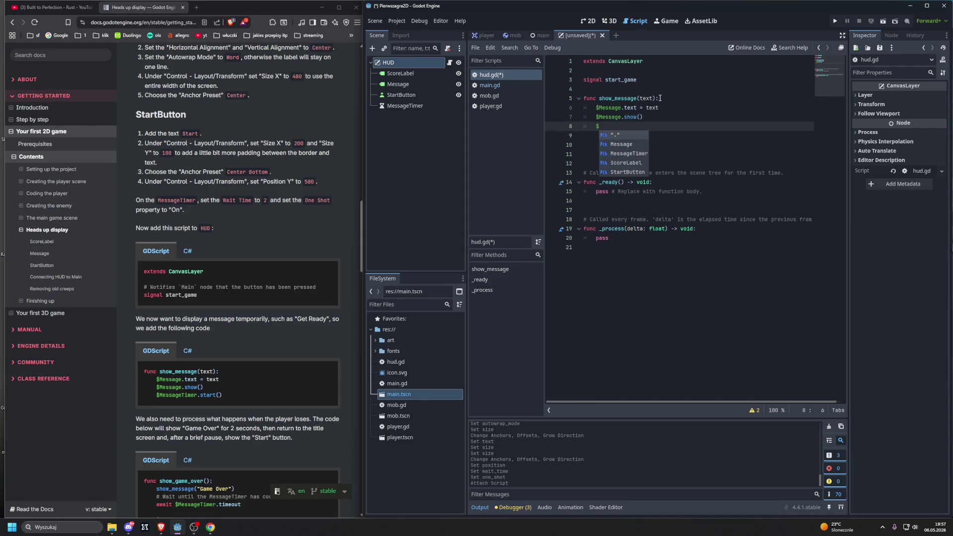
key(Down)
key(Down)
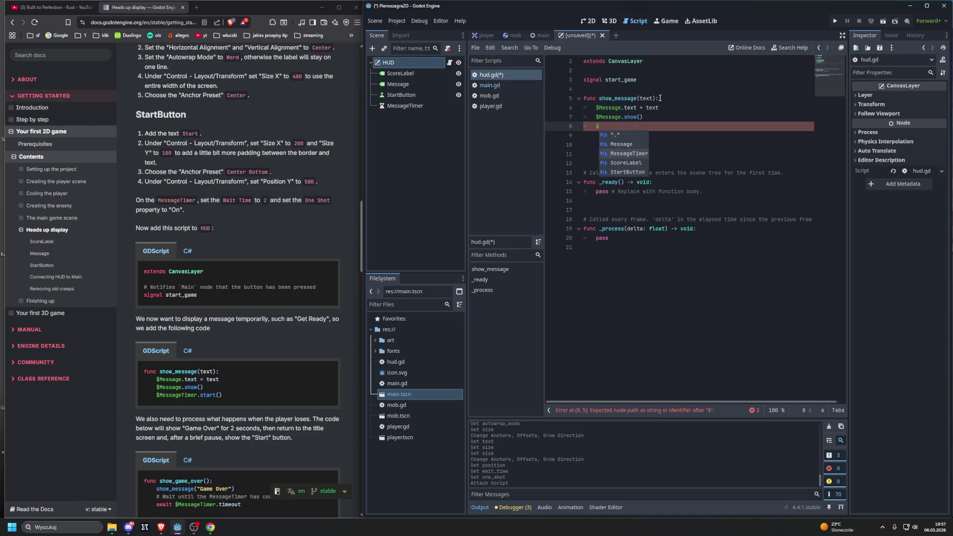
key(Return)
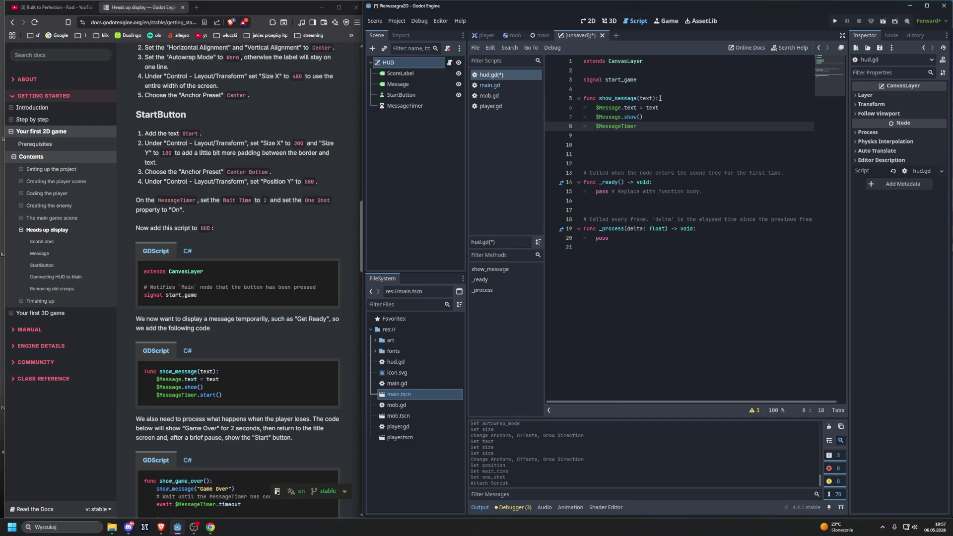
text(s)
key(Down)
key(Up)
key(Return)
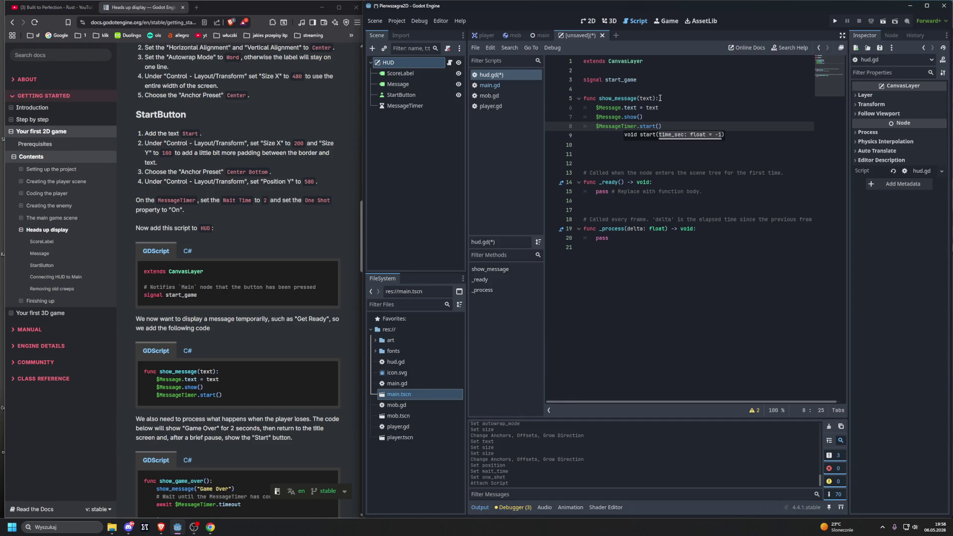
key(Return)
key(Return)
text(get)
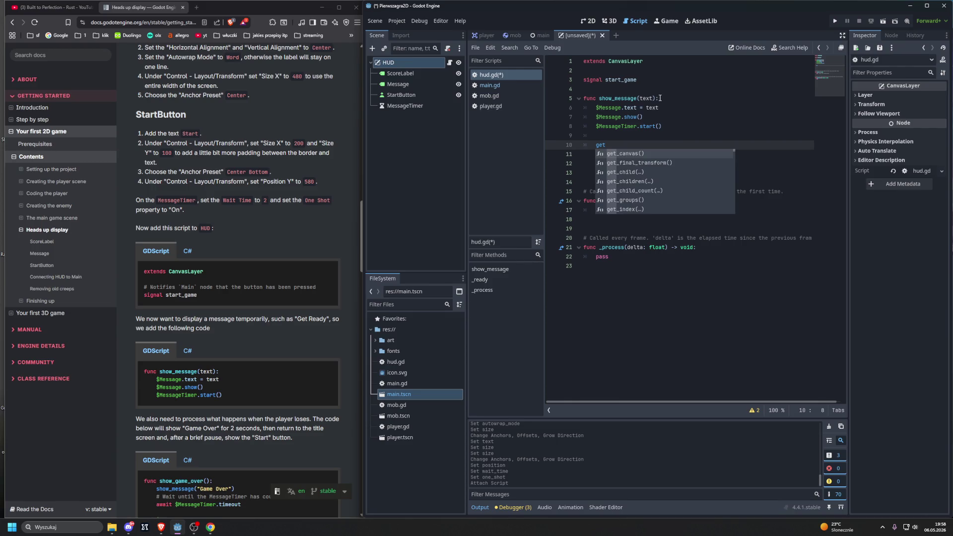
text(no)
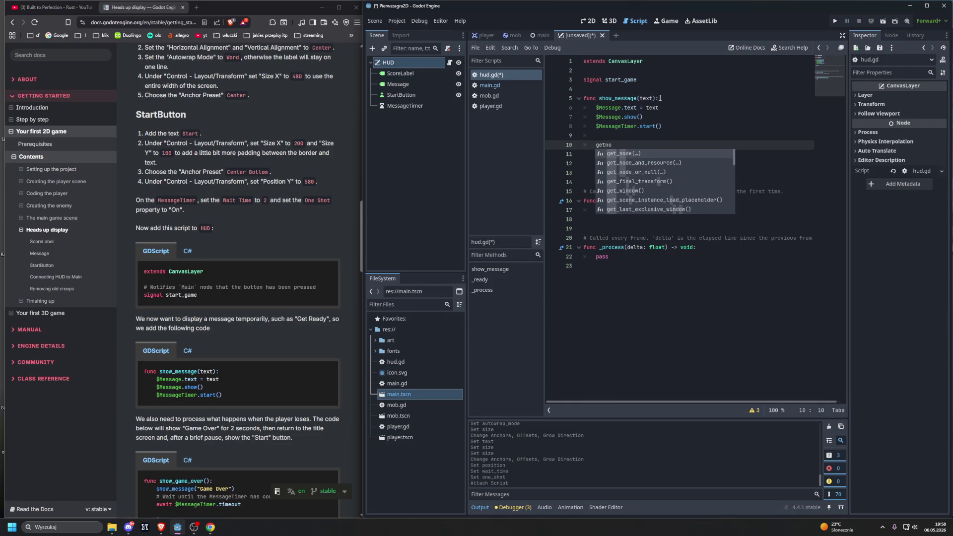
- Try a get_node("Message").show() line, then delete it entirely
key(Return)
key(Down)
key(Return)
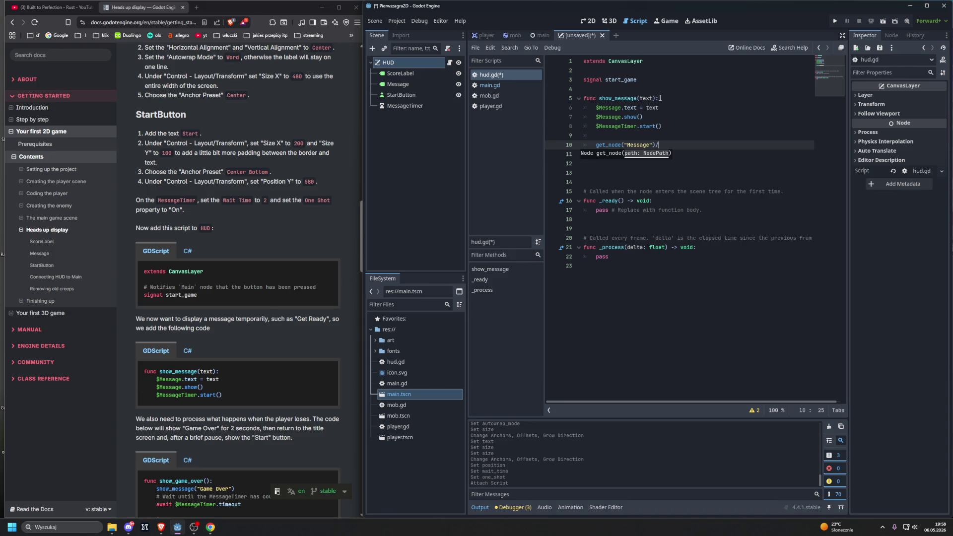
text(te)
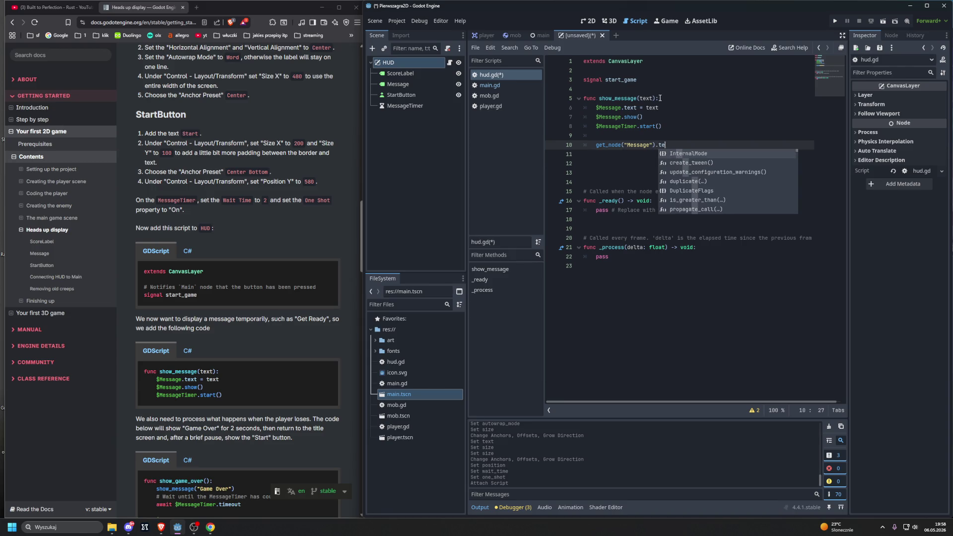
text(xt)
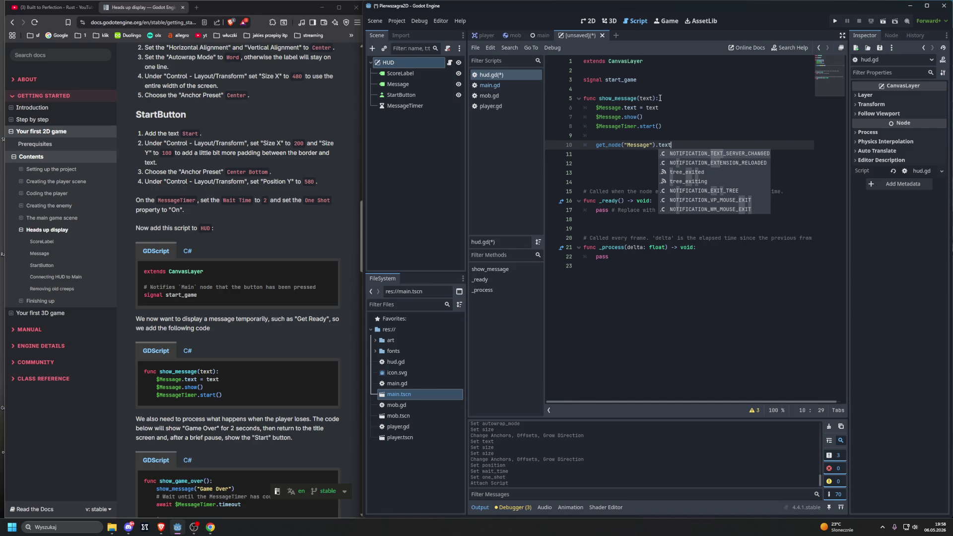
key(BackSpace)
key(BackSpace)
key(BackSpace)
key(BackSpace)
text(show)
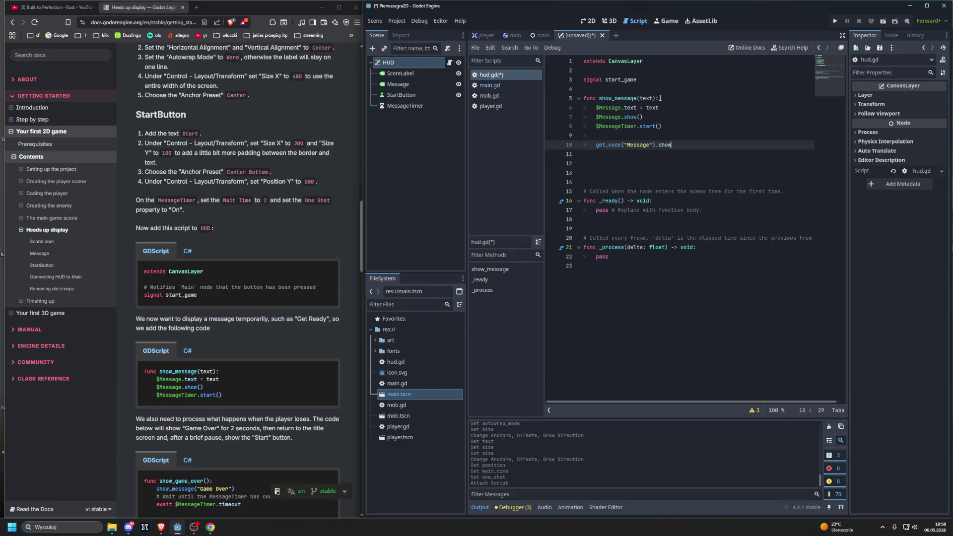
text(()
key(BackSpace)
key(BackSpace)
key(BackSpace)
key(BackSpace)
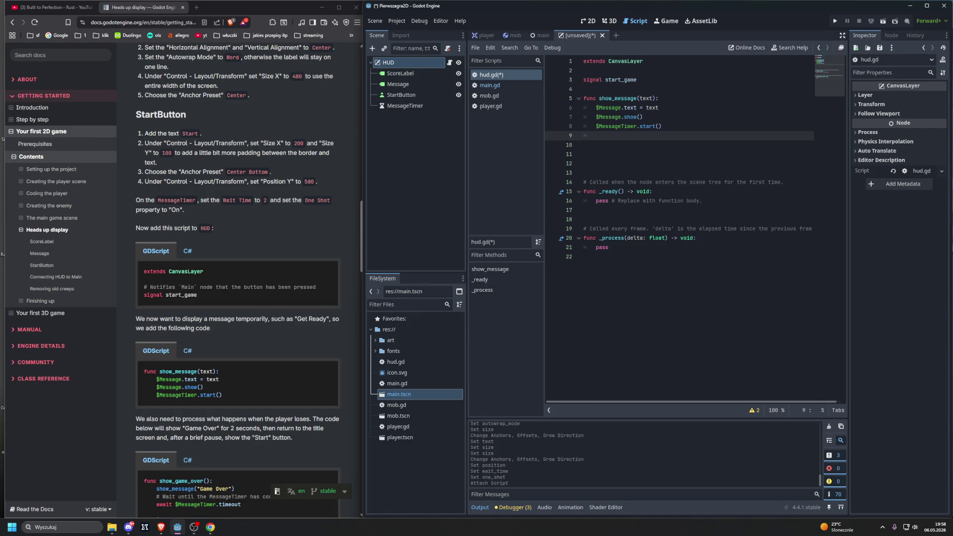
key(alt+Tab)
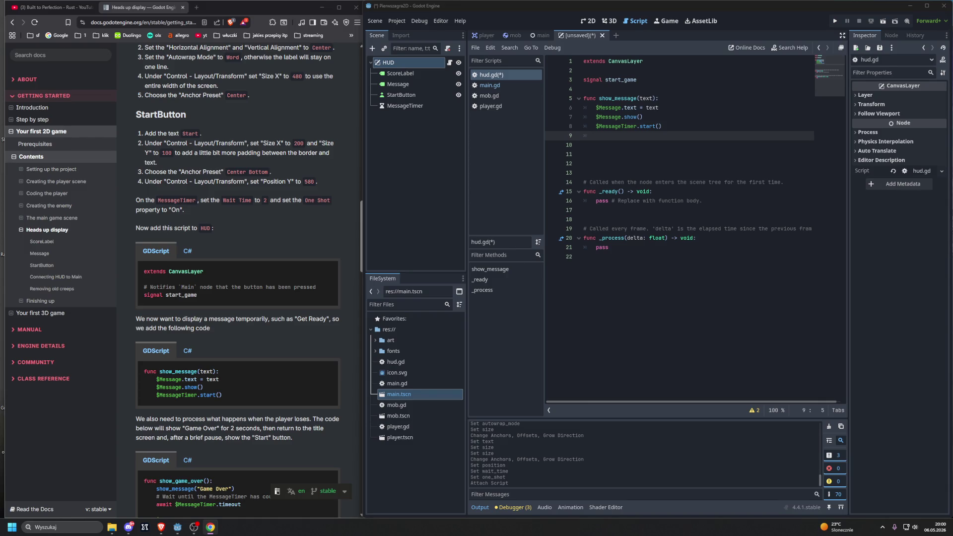
key(alt+Tab)
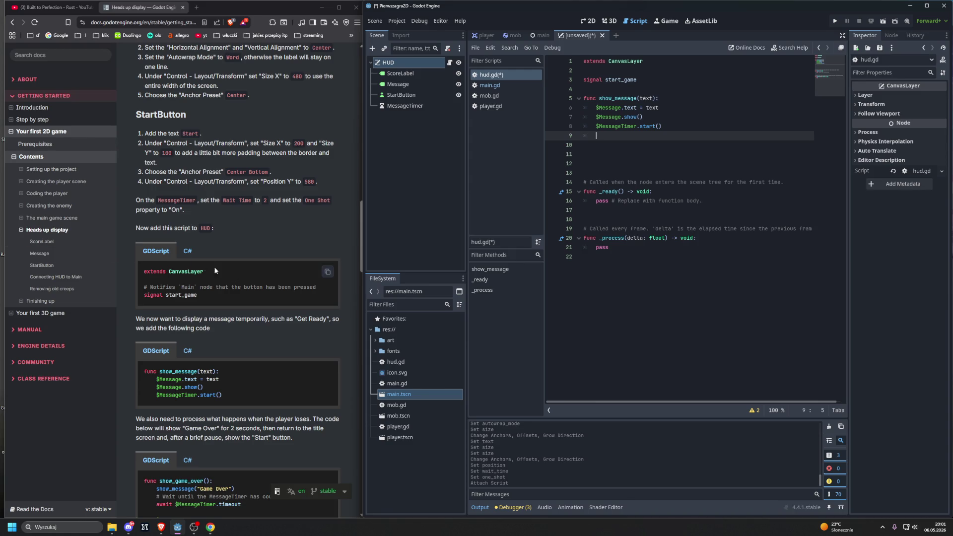
scroll(179, 258, down, 3)
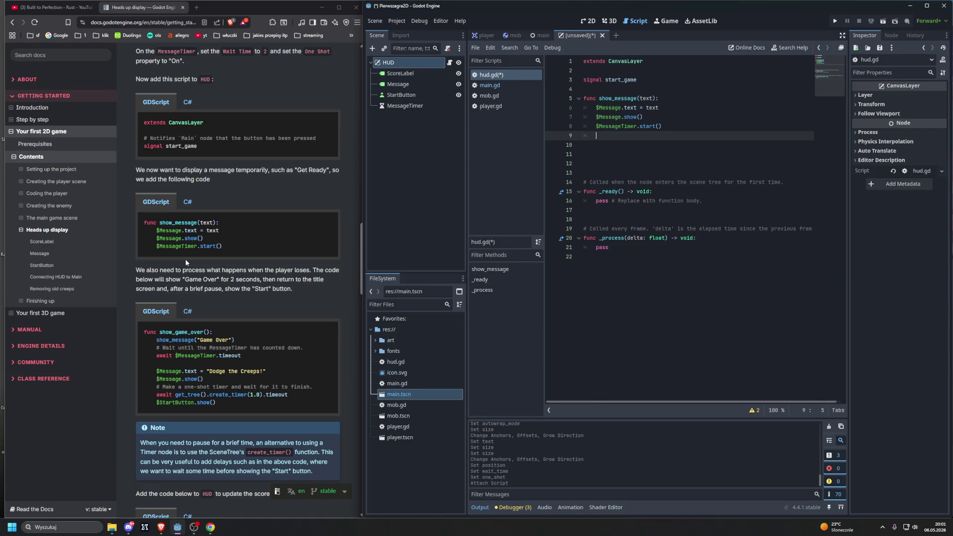
- Add a new function header func show_game_over(): below show_message
mouse_move(195, 251)
key(Return)
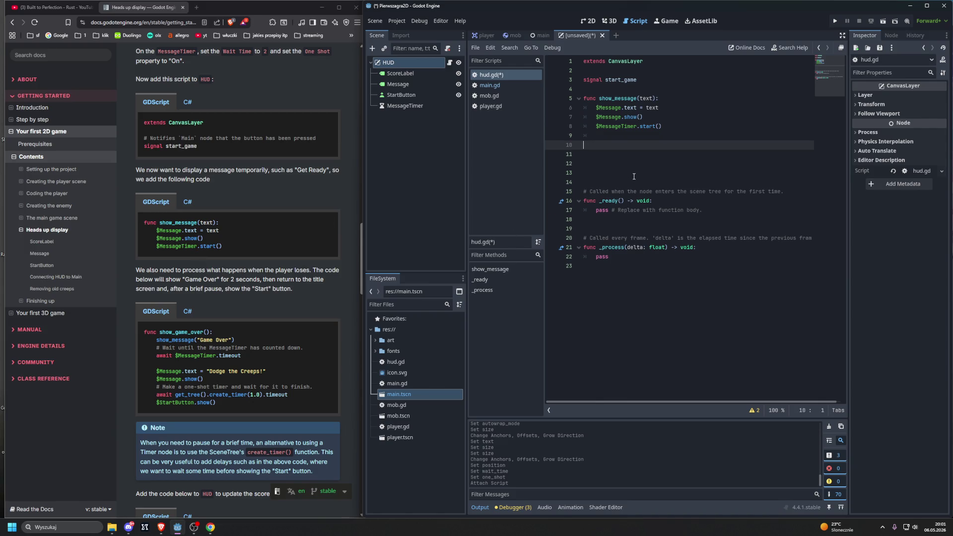
text(func s)
text(how_game_over)
key(BackSpace)
key(BackSpace)
key(BackSpace)
text(ver)
text(())
text(:)
key(Return)
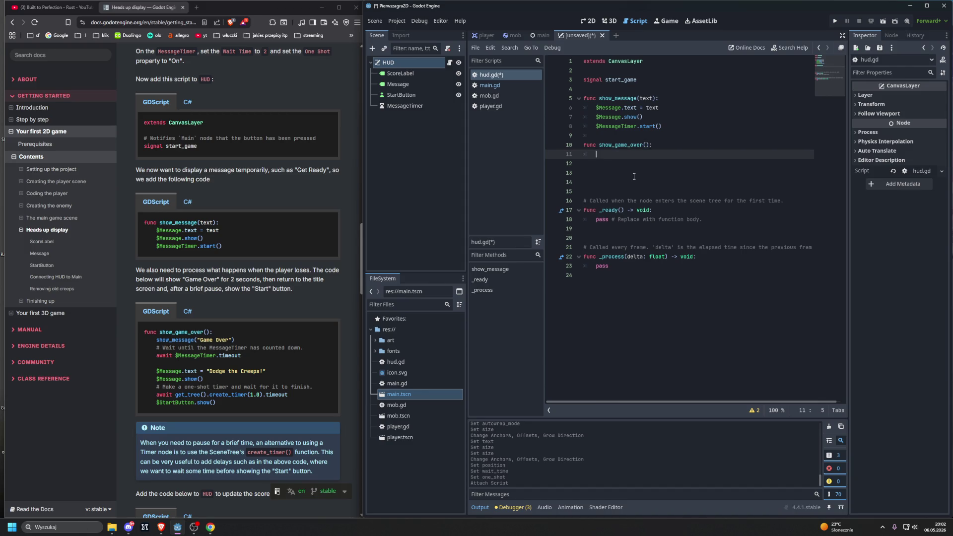
- Make show_game_over's first line call show_message("Game over")
text(show)
key(Down)
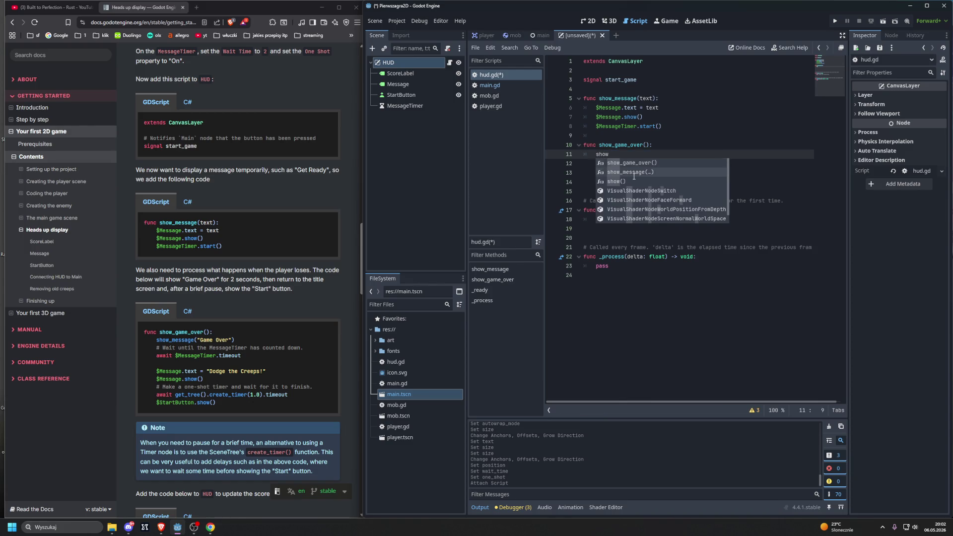
key(Return)
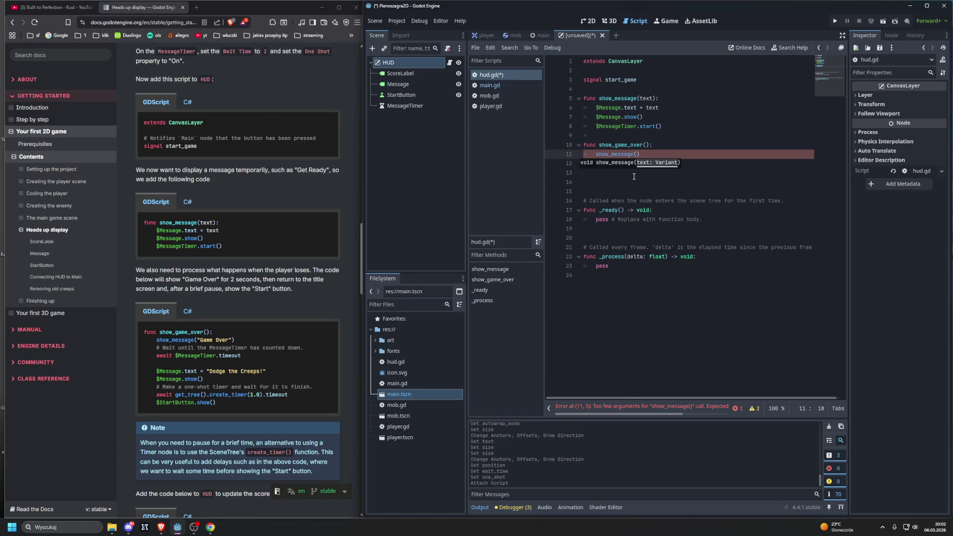
text("Game over)
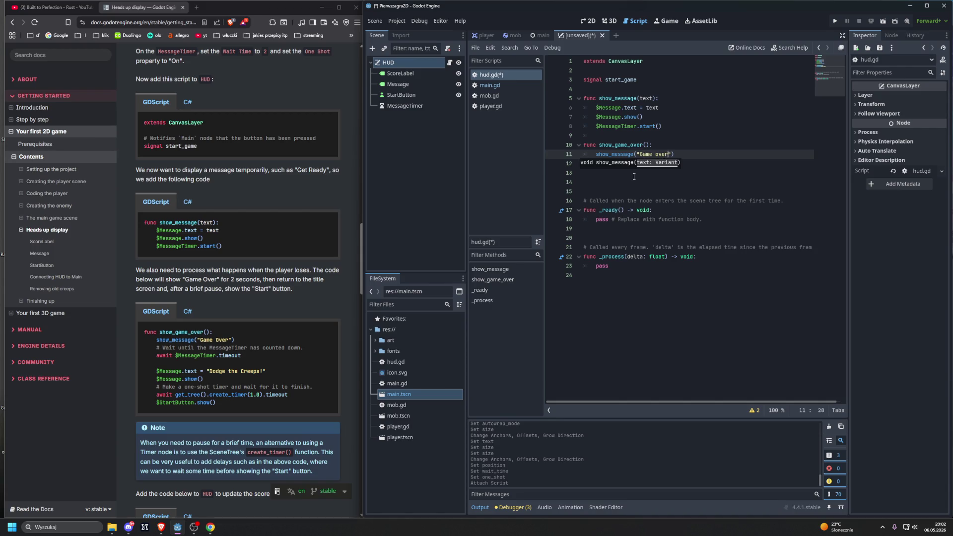
key(Return)
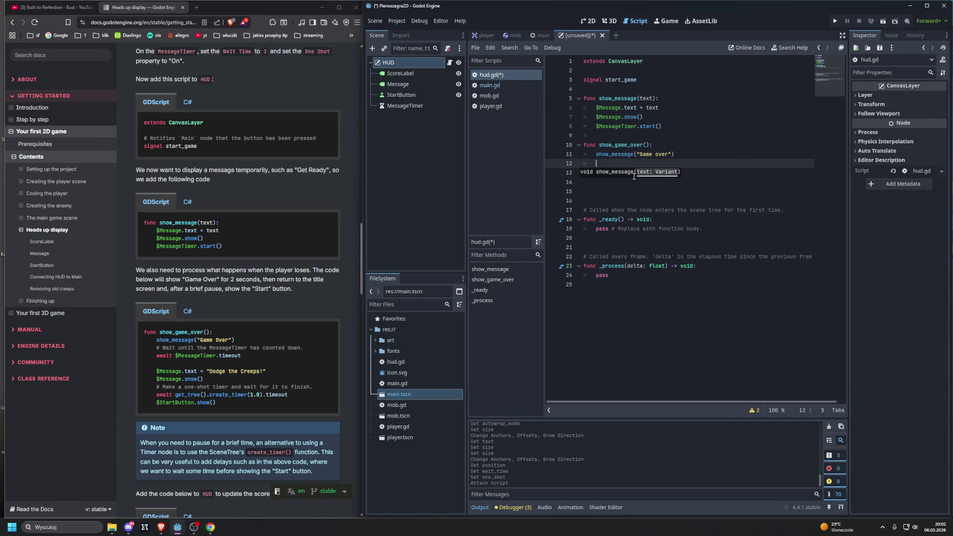
text(o)
key(Escape)
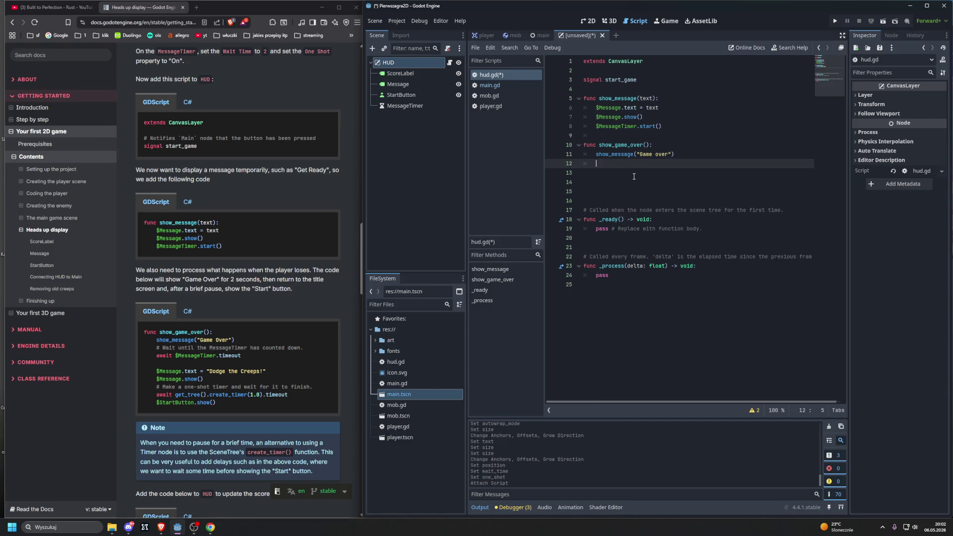
text(#)
drag(162, 347, 312, 351)
key(ctrl+c)
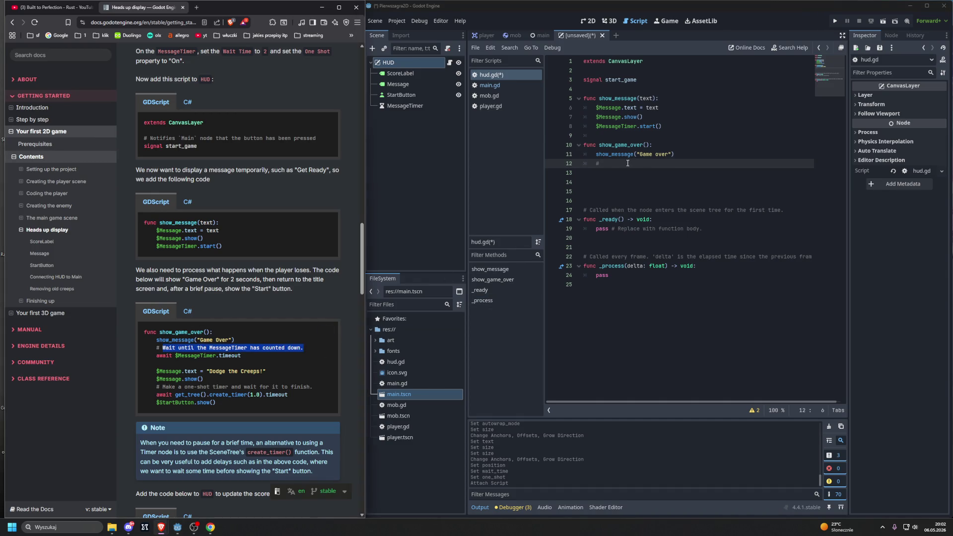
- Paste the comment 'Wait until the MessageTimer has counted down.' and add await $MessageTimer.timeout below it
click(630, 166)
key(ctrl+v)
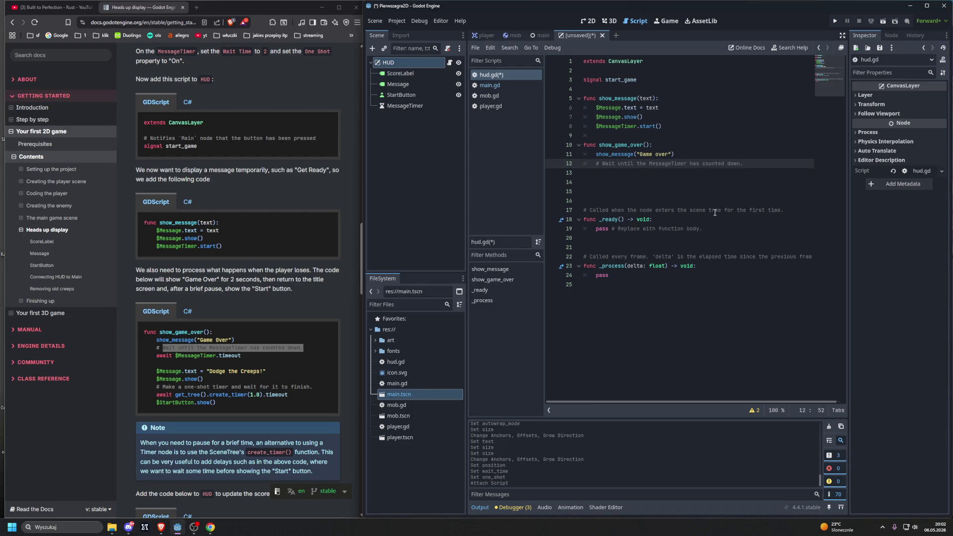
key(Return)
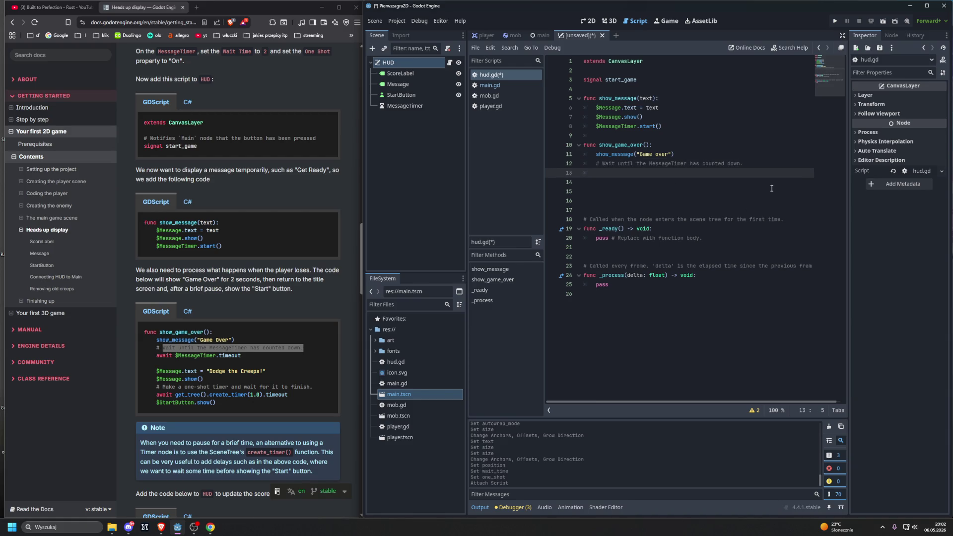
text(awa)
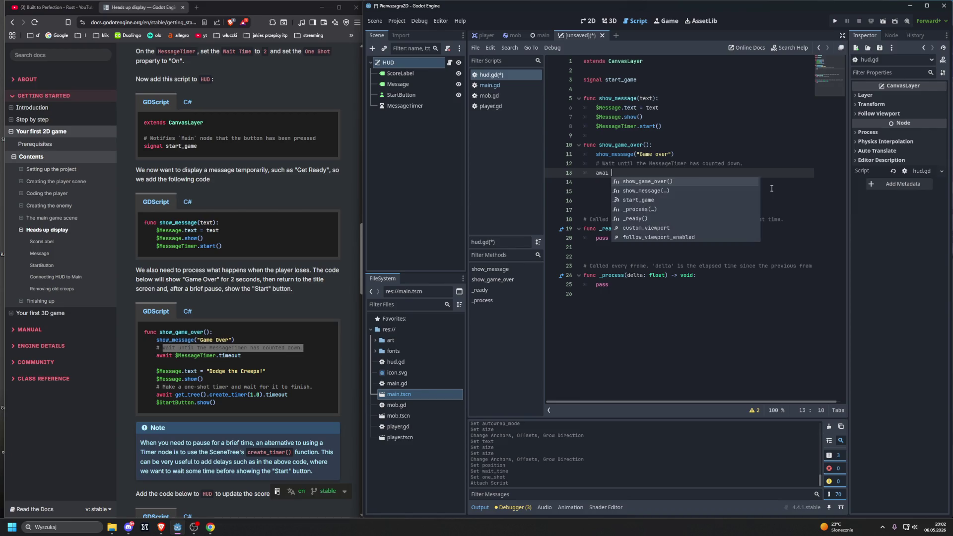
key(Return)
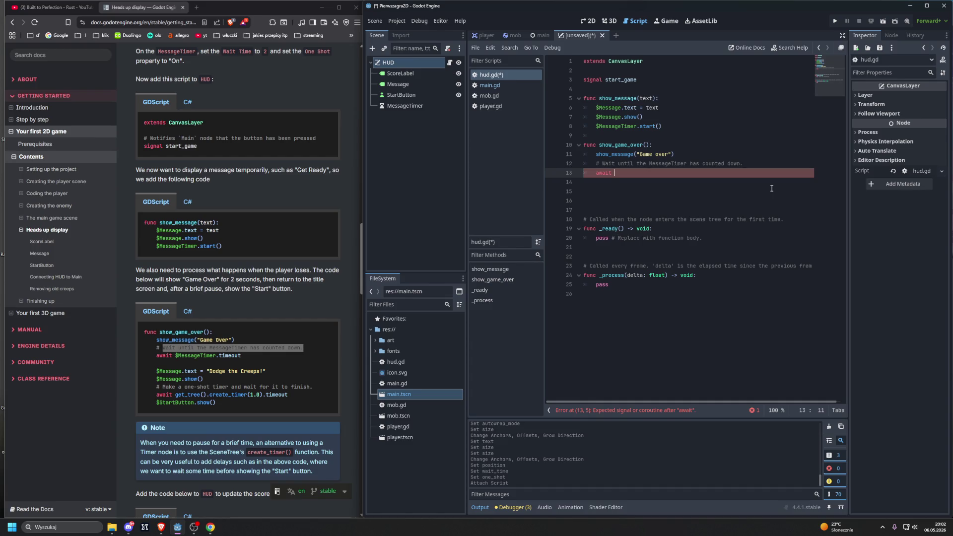
text($)
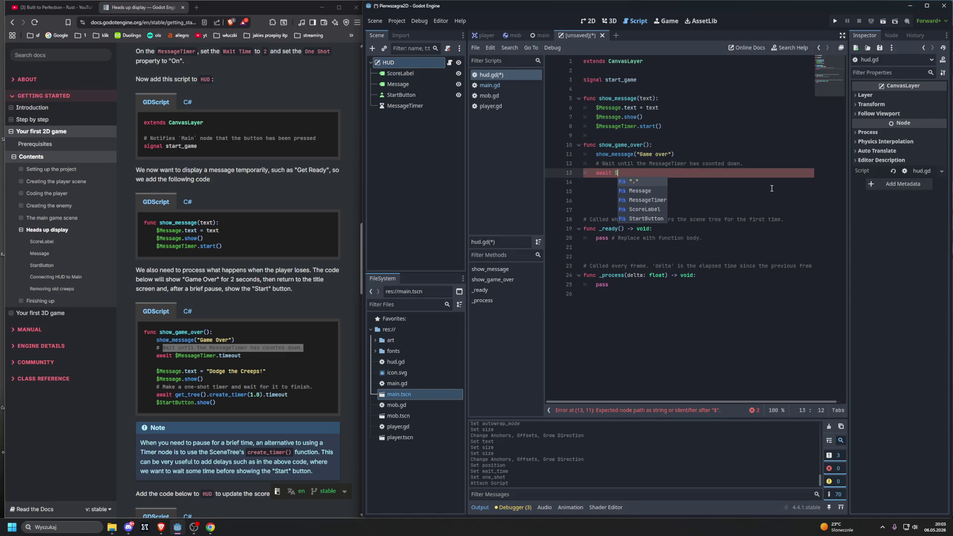
key(Down)
key(Down)
key(Return)
text(/)
key(BackSpace)
text(.)
key(Return)
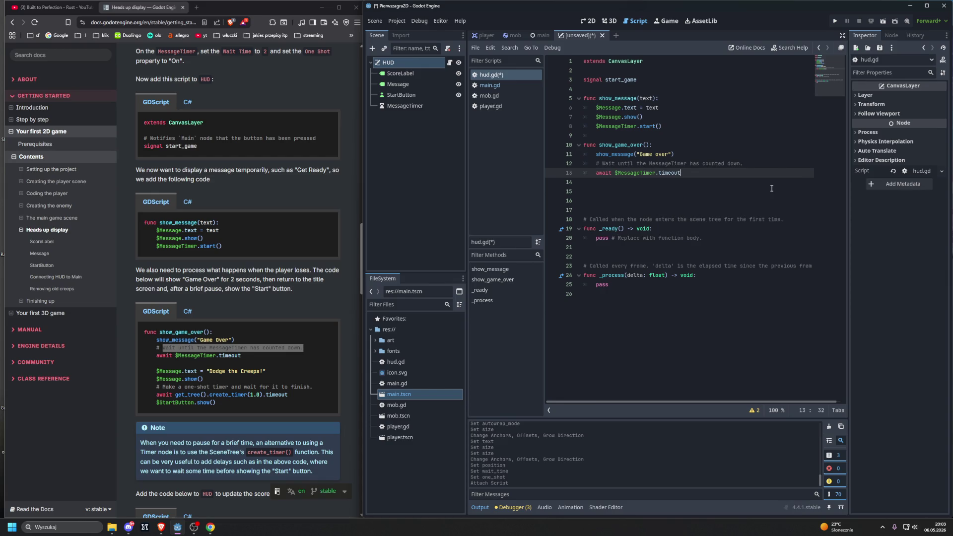
- Confirm MessageTimer has Wait Time 2 and One Shot on, then select the HUD root node
click(398, 84)
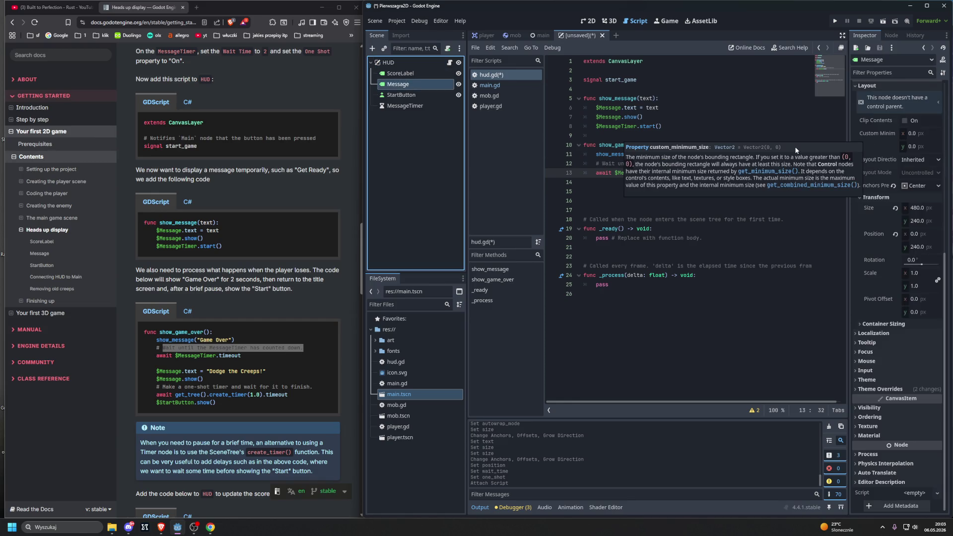
scroll(895, 135, up, 5)
scroll(892, 131, down, 3)
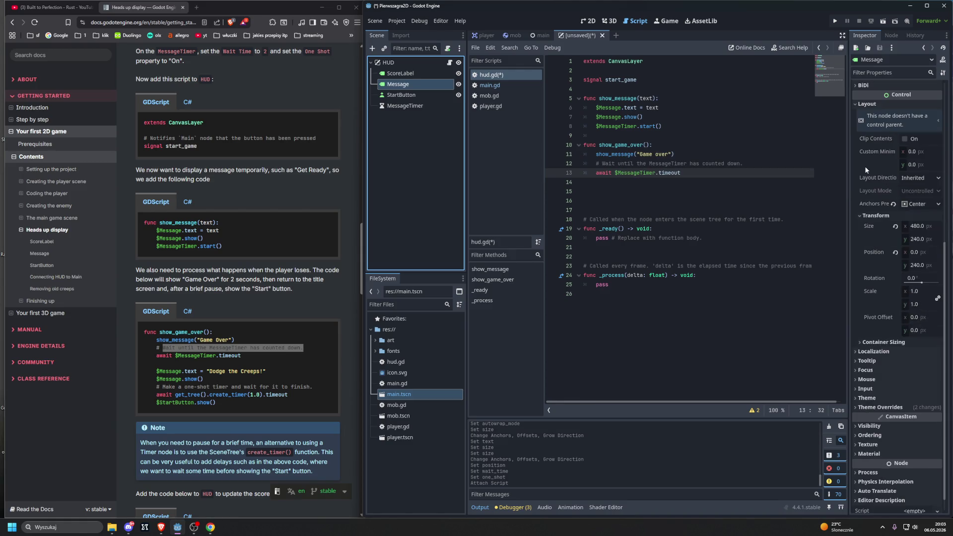
scroll(864, 169, up, 3)
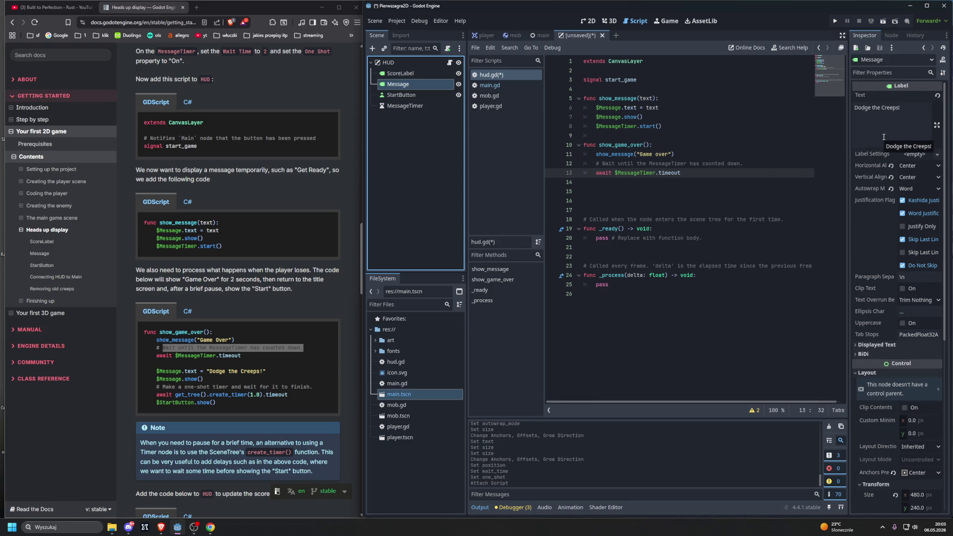
click(392, 106)
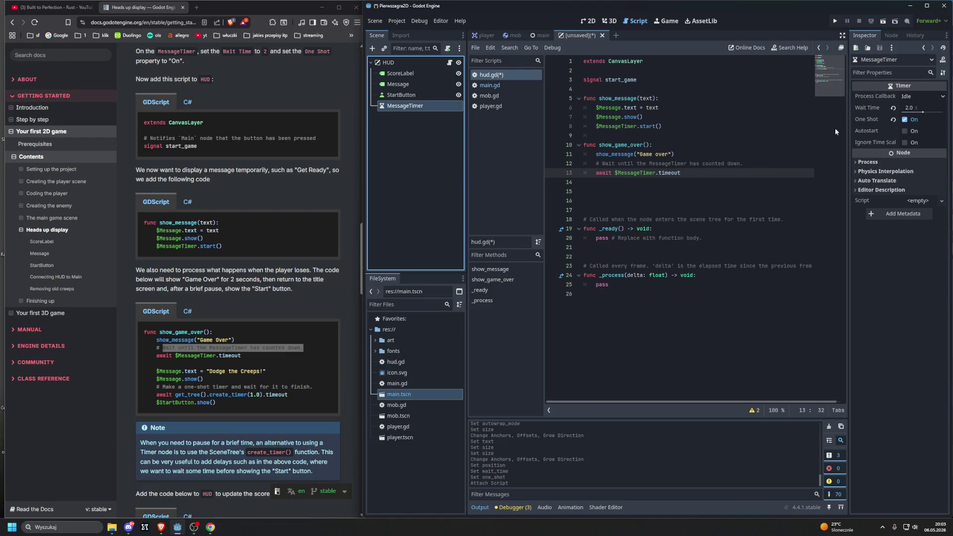
mouse_move(867, 105)
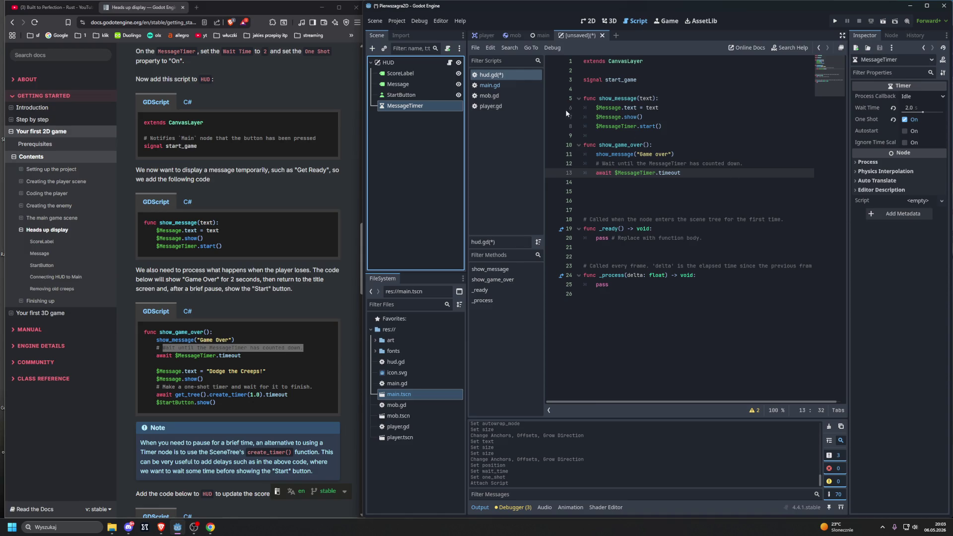
click(406, 64)
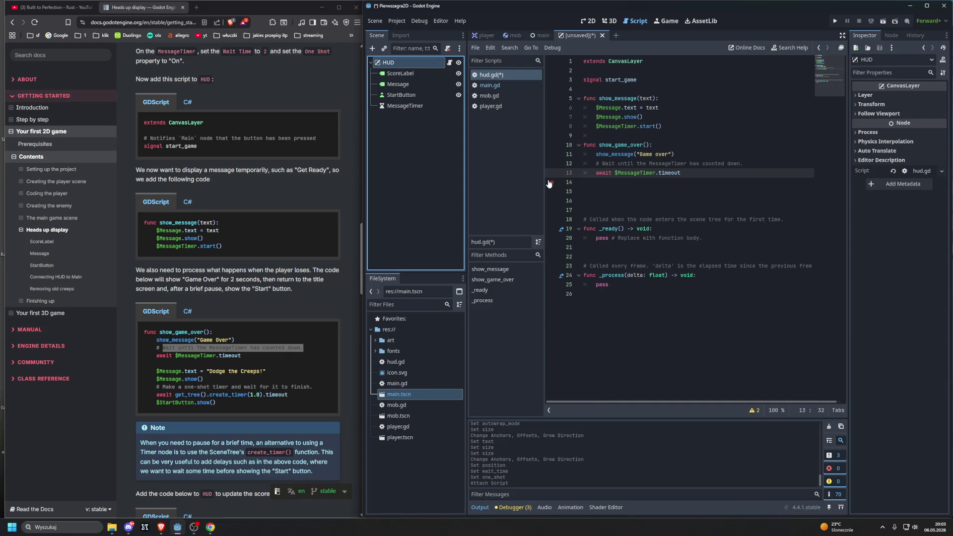
- In show_game_over, set $Message.text = "Dodge the Creeps!" and call $Message.show()
click(694, 184)
click(729, 170)
key(Return)
key(Return)
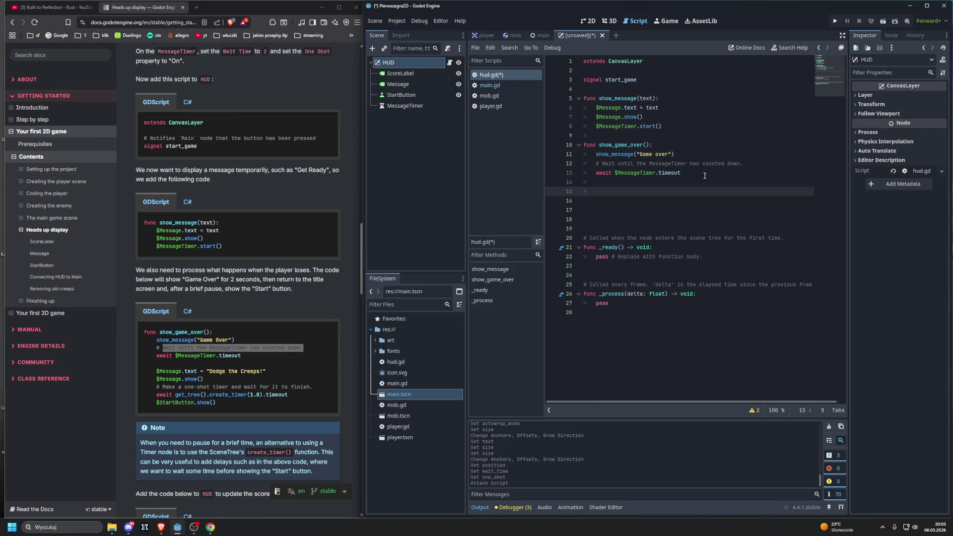
text($)
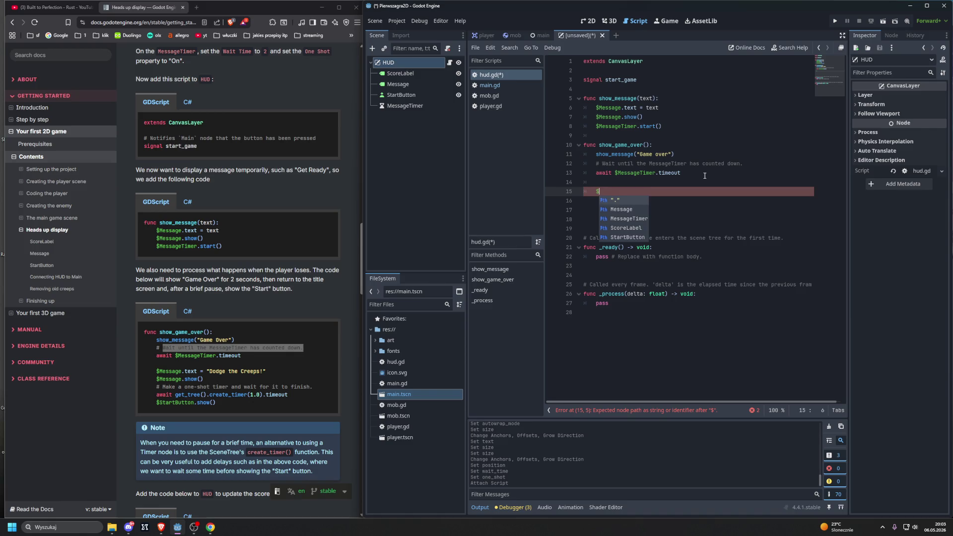
text(Message.text = )
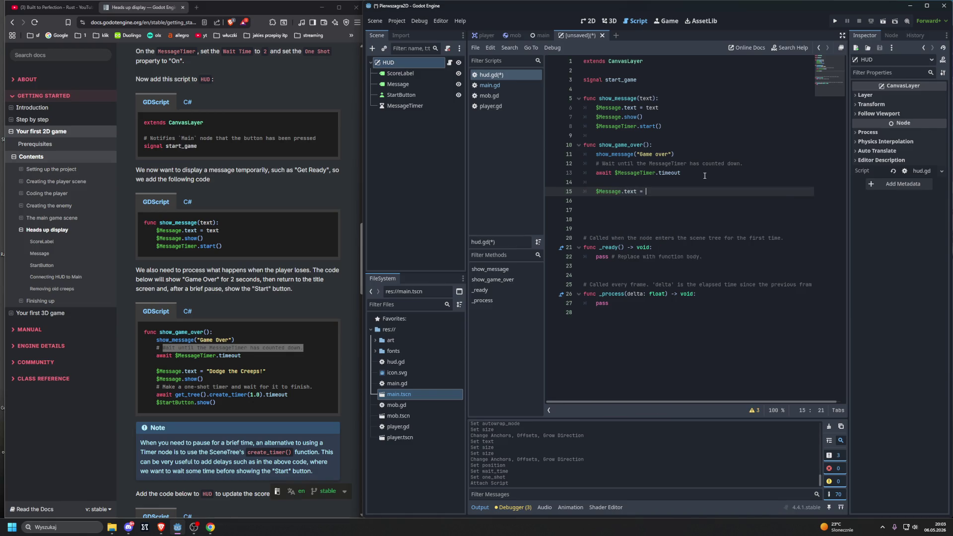
text(")
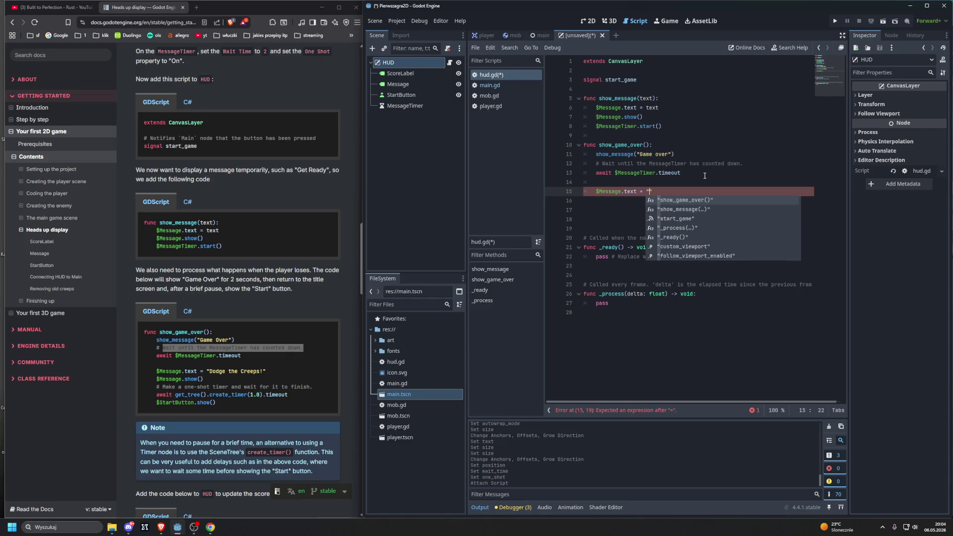
text(Dodge the Creeps)
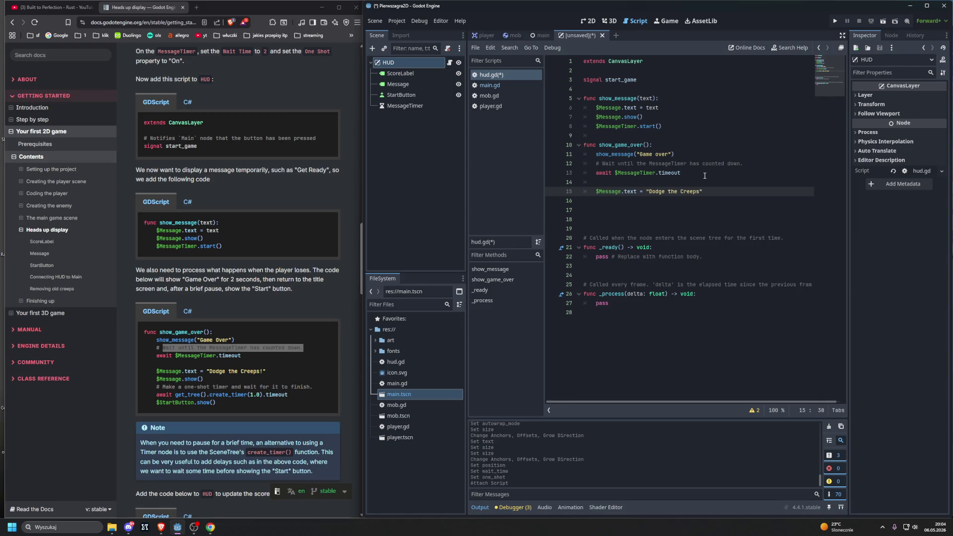
text(!)
key(Return)
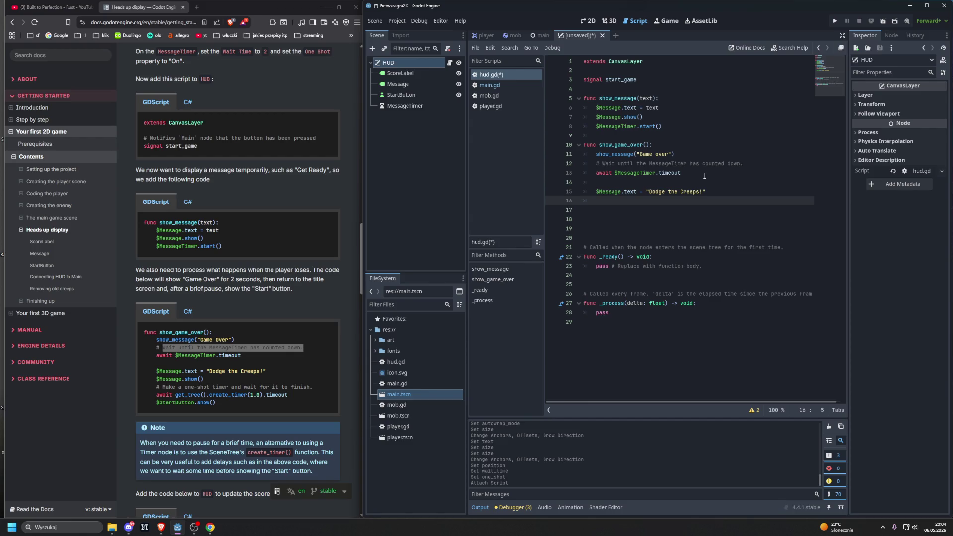
text($M)
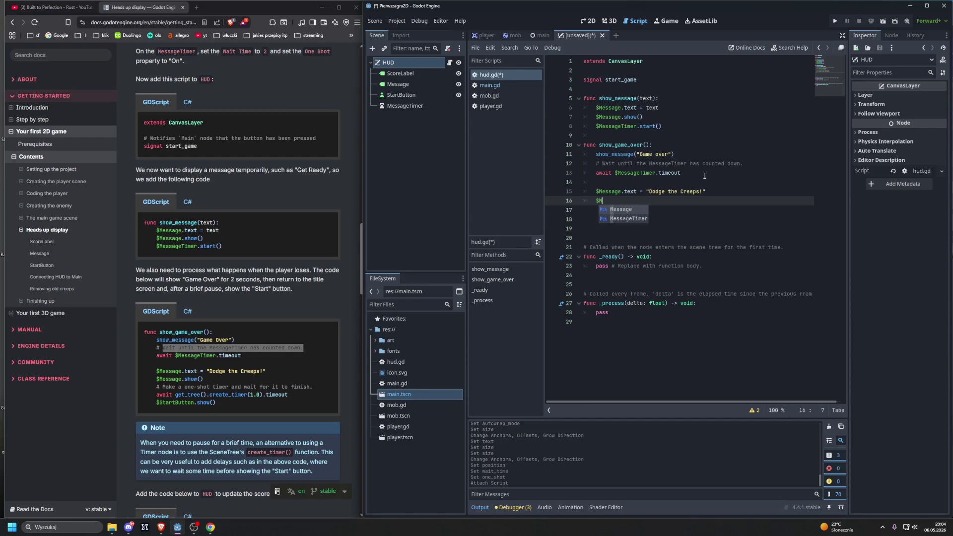
text(essage)
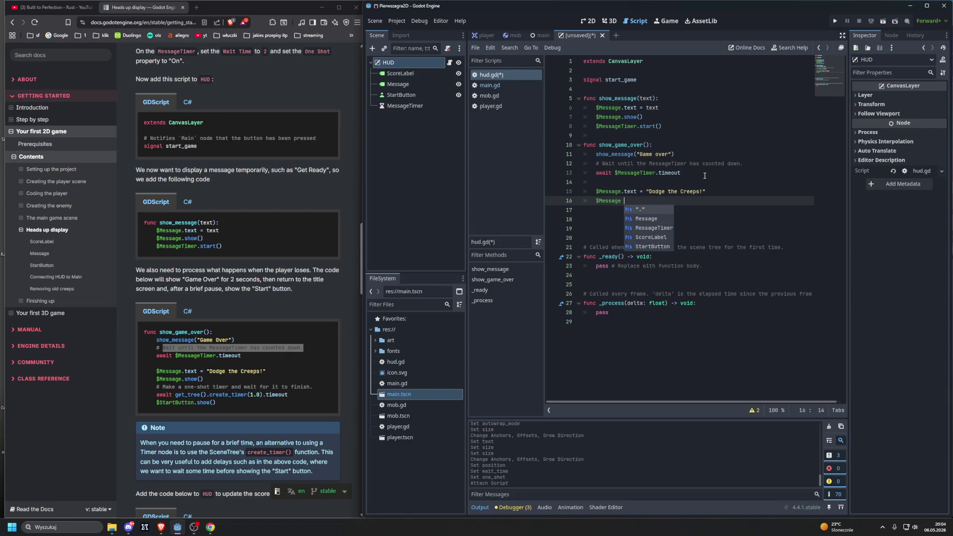
key(BackSpace)
text(.sh)
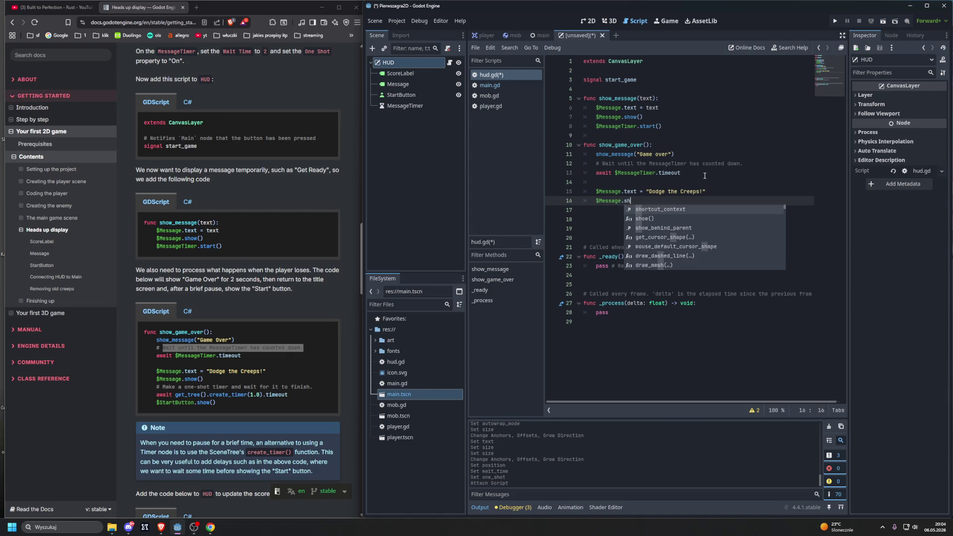
text(ow)
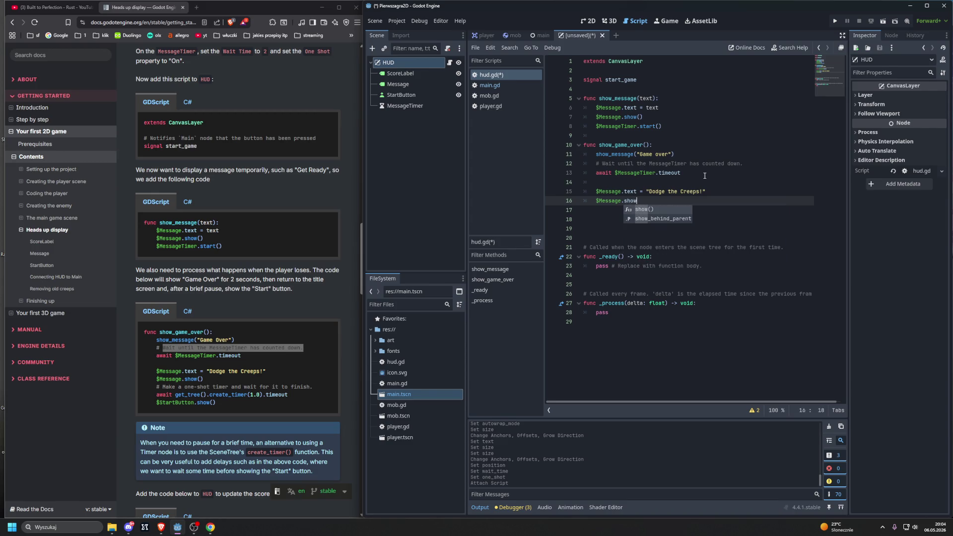
key(Return)
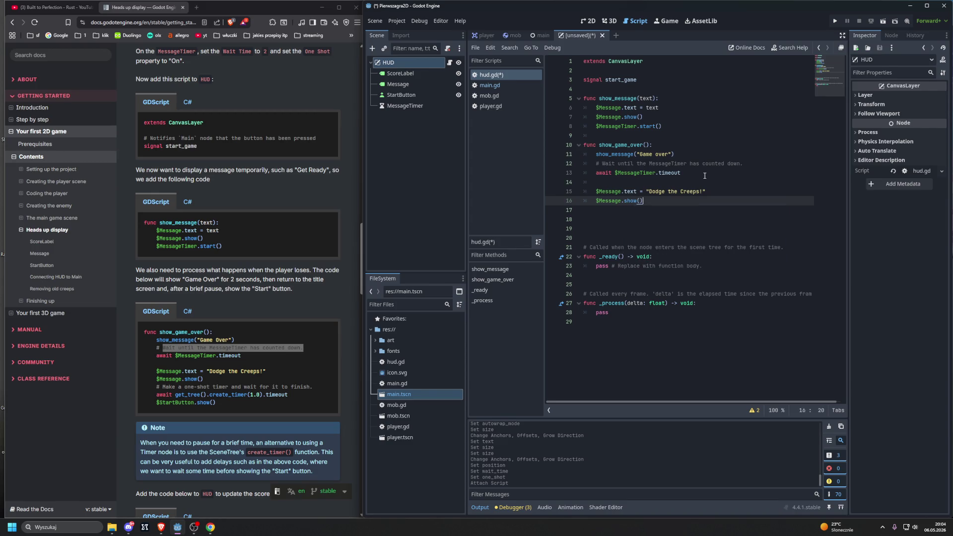
key(Return)
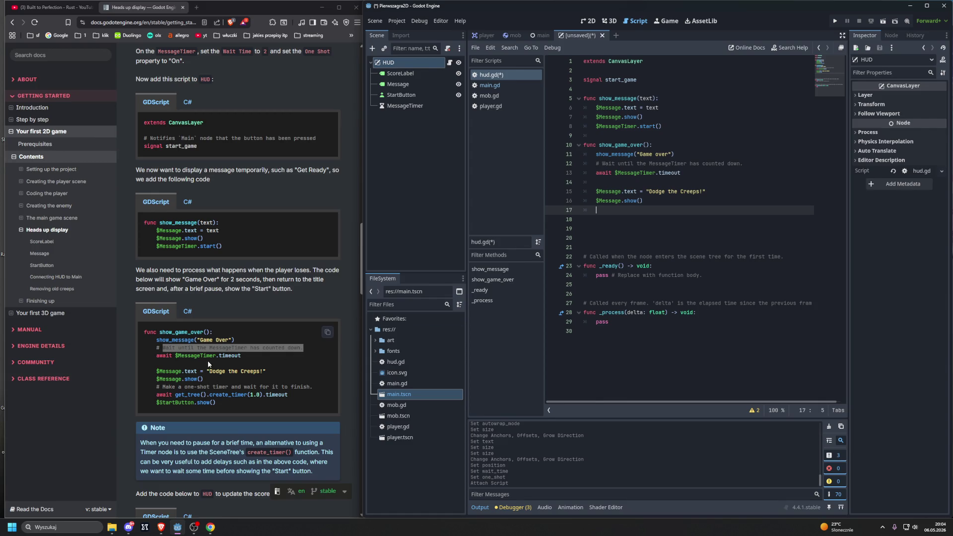
- Paste the one-shot timer comment, add await get_tree().create_timer(1.0).timeout, and begin a $StartButton line
drag(156, 388, 312, 387)
key(ctrl+c)
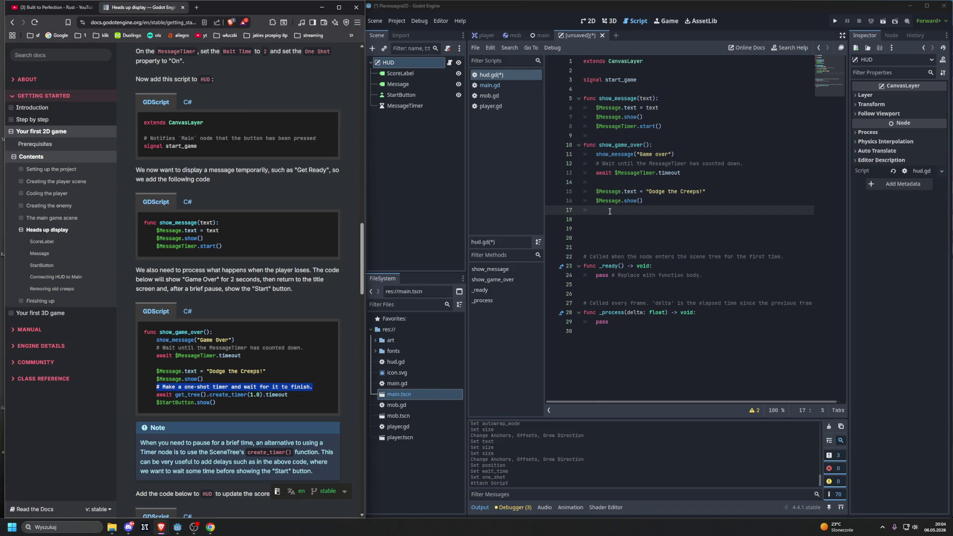
key(alt+Tab)
key(ctrl+v)
key(Return)
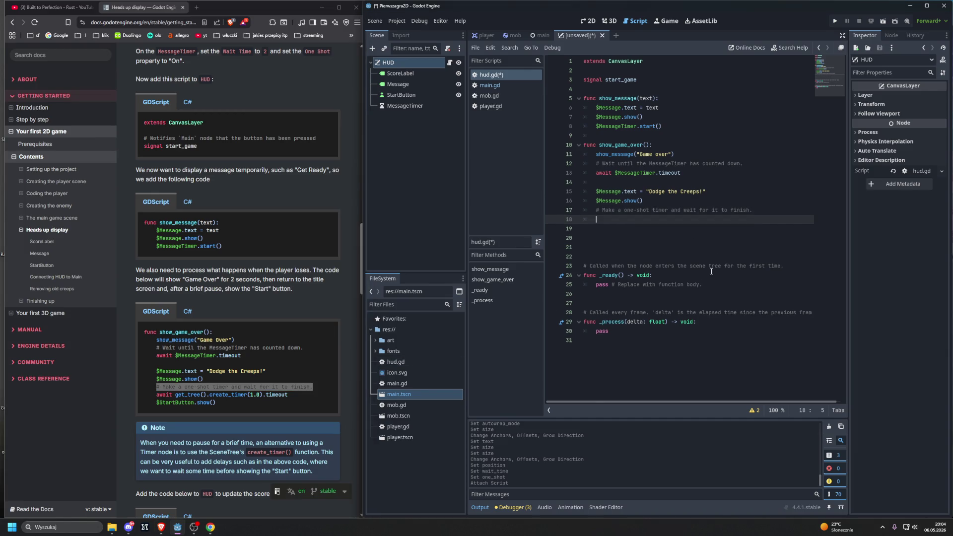
text(awi)
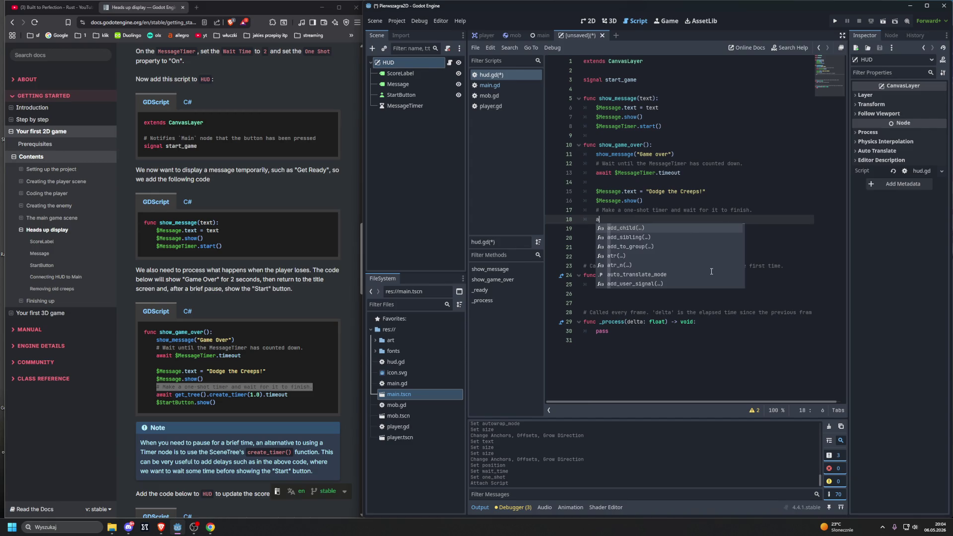
key(Return)
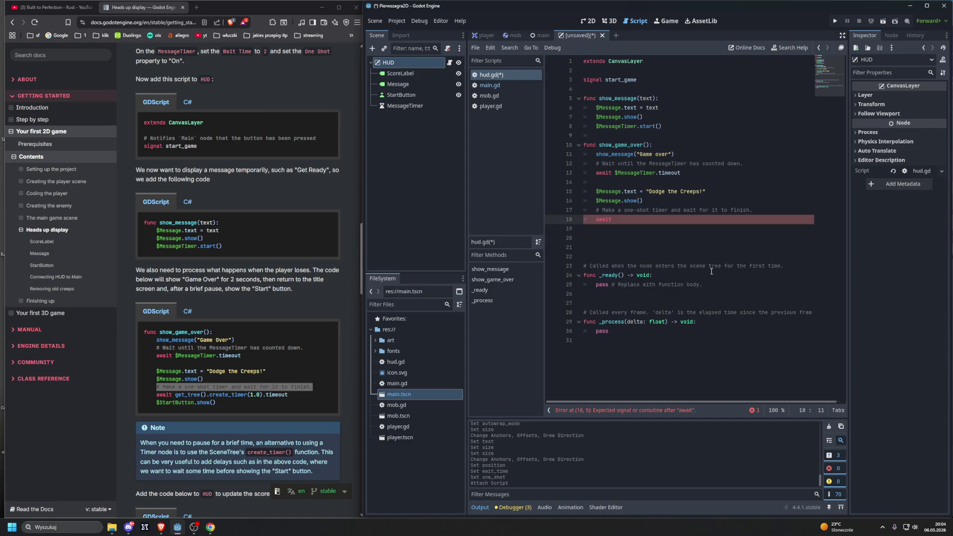
text(get)
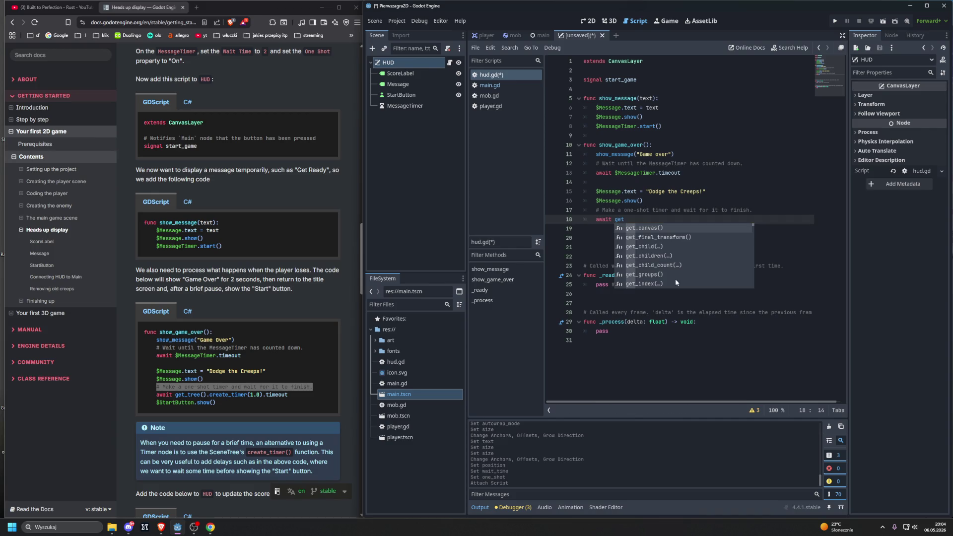
click(642, 219)
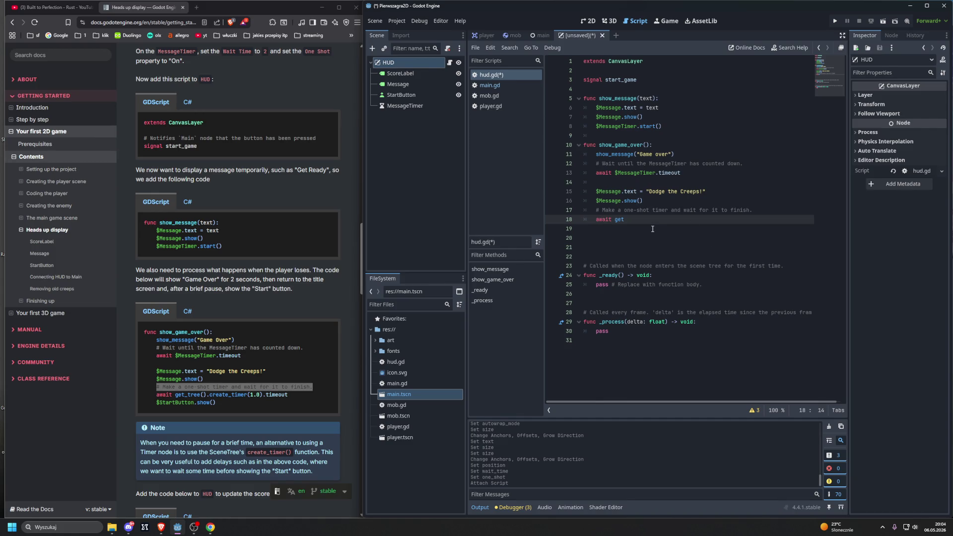
text(_tr)
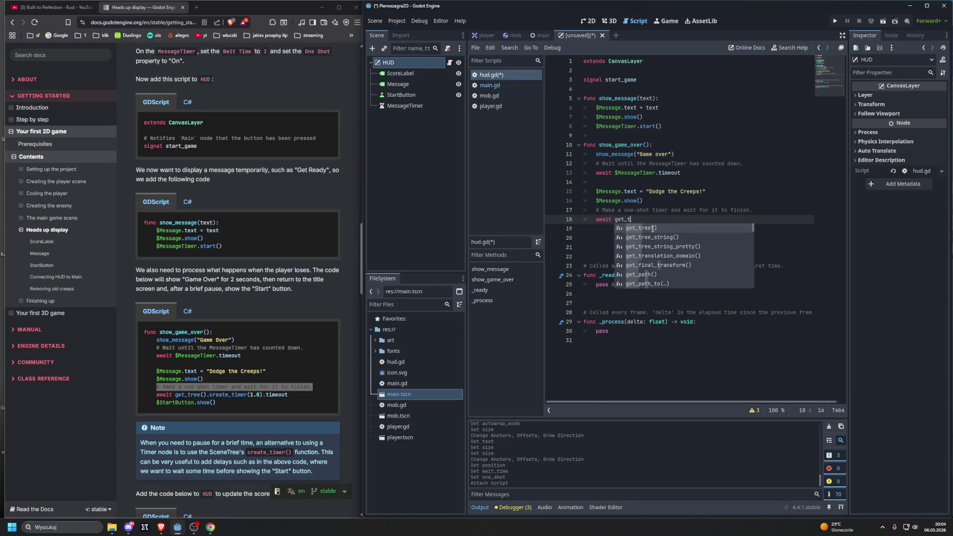
key(Return)
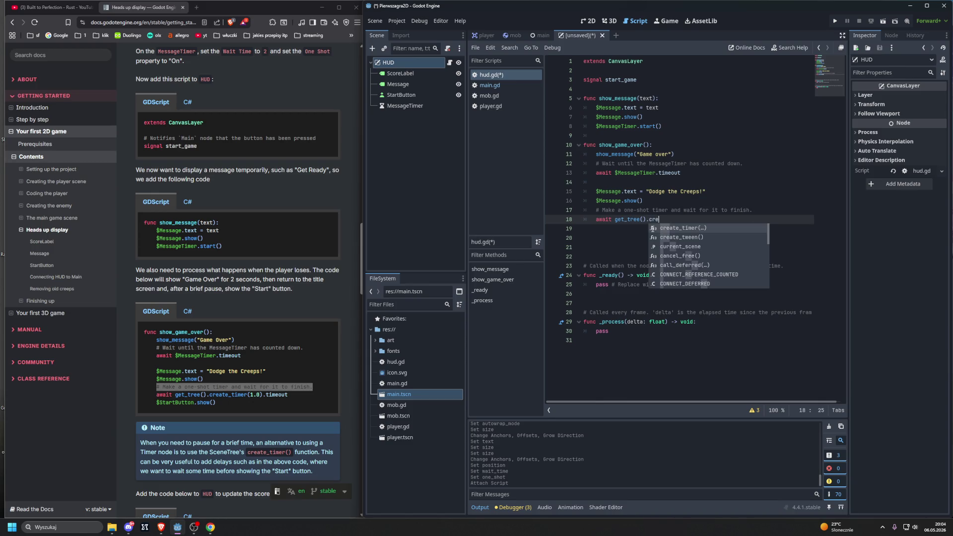
key(Return)
text(1.0).timeout)
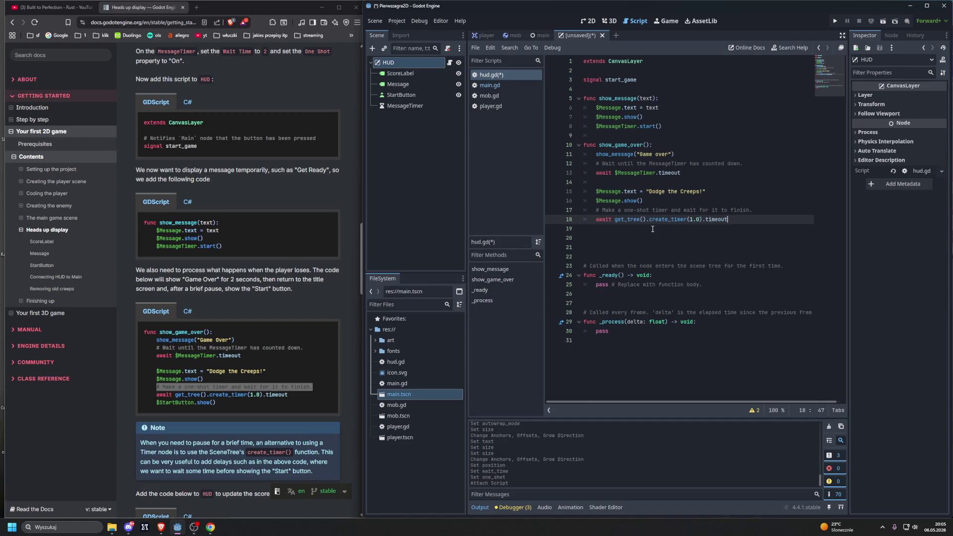
key(Return)
text($)
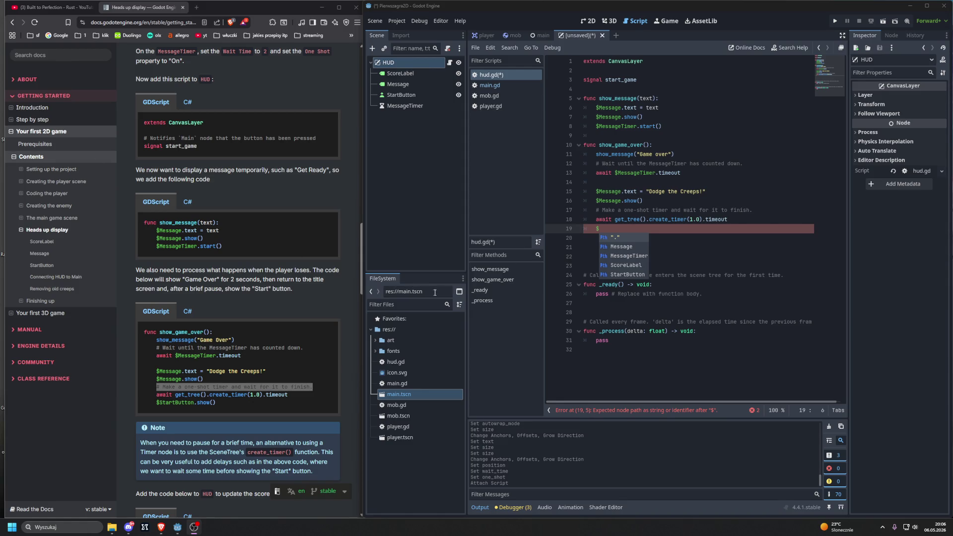
double_click(620, 275)
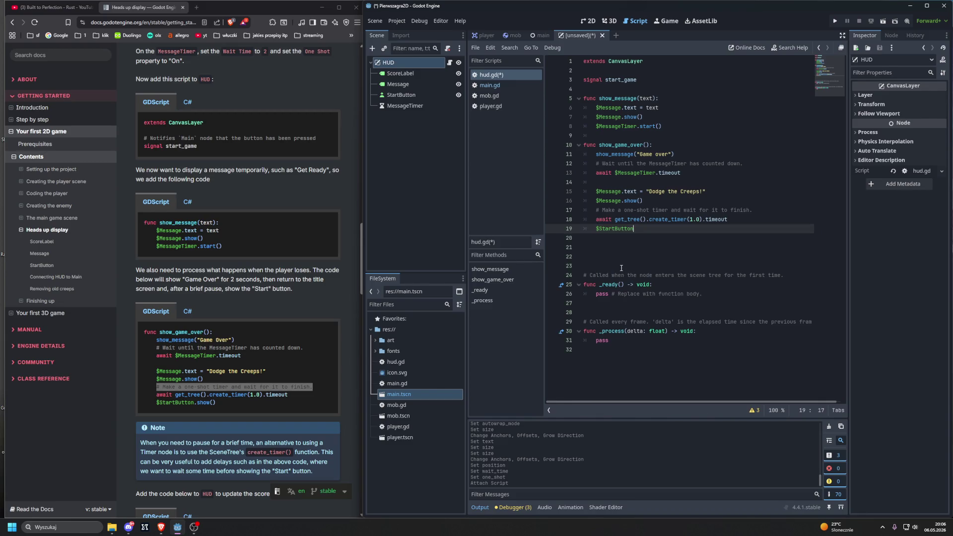
text(.sh)
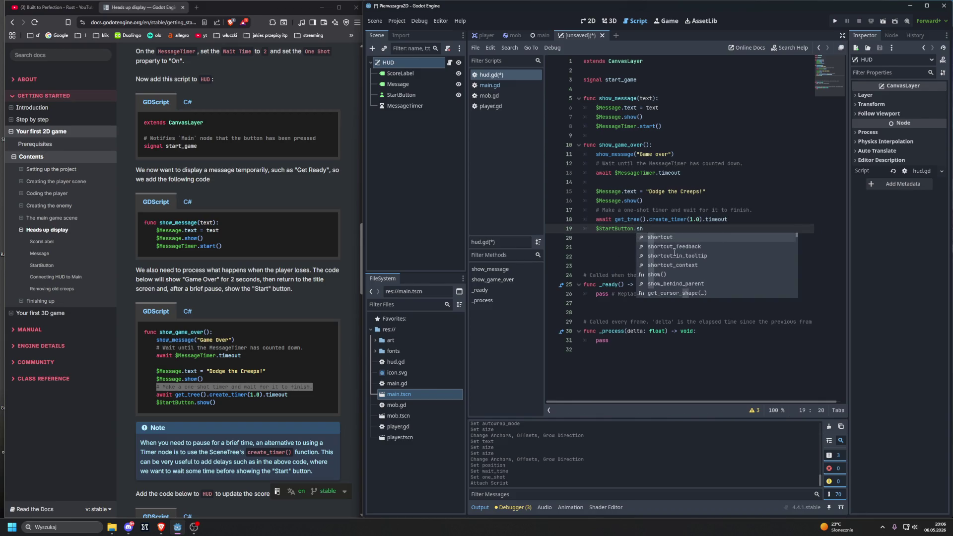
text(ow)
key(Return)
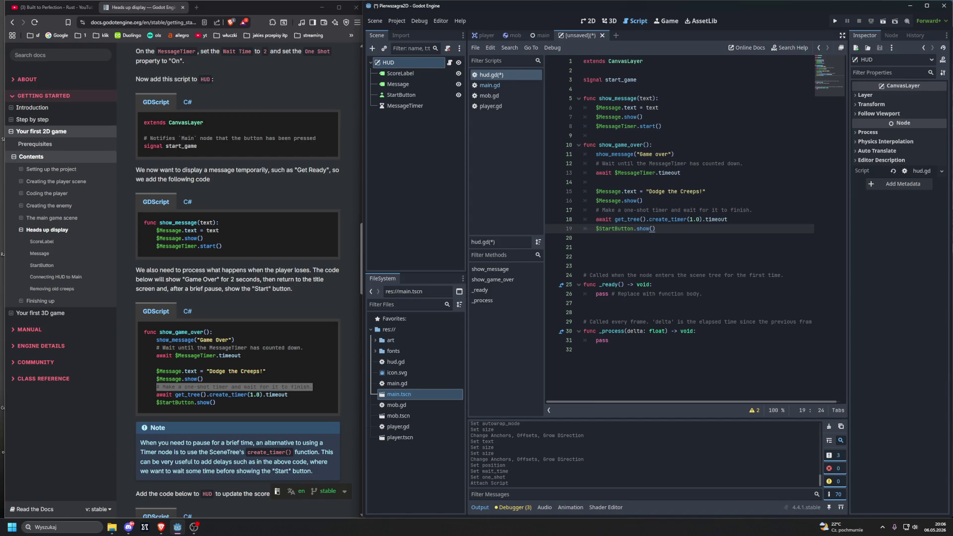
key(alt+Tab)
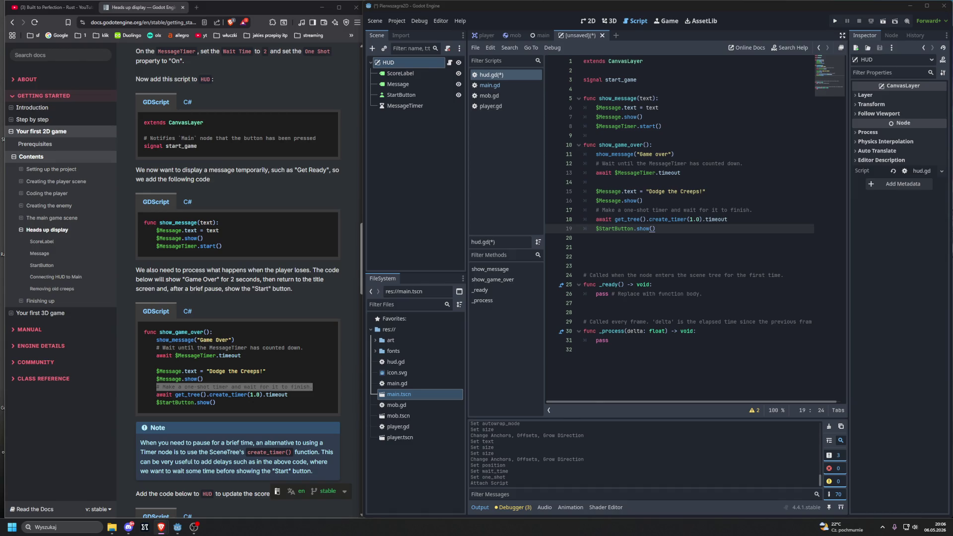
key(alt+Tab)
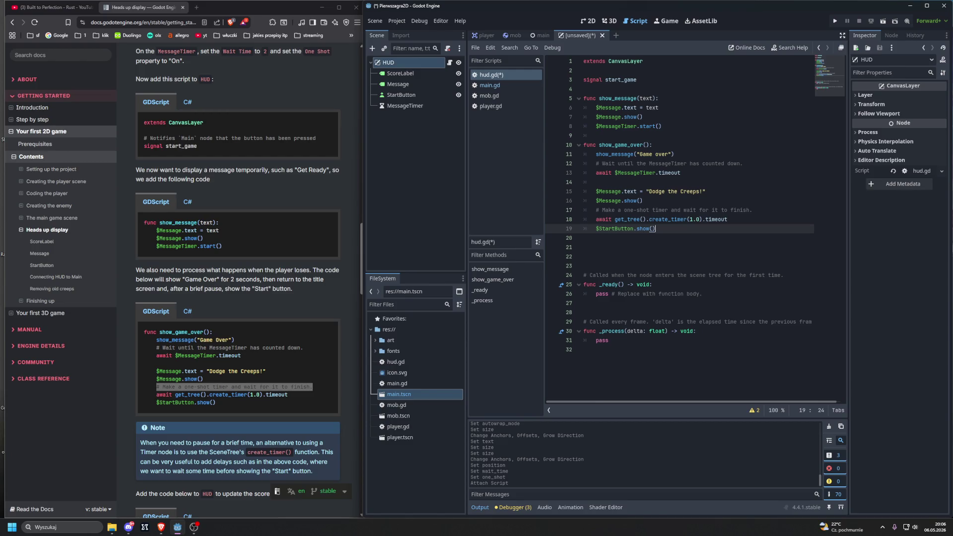
scroll(307, 327, down, 6)
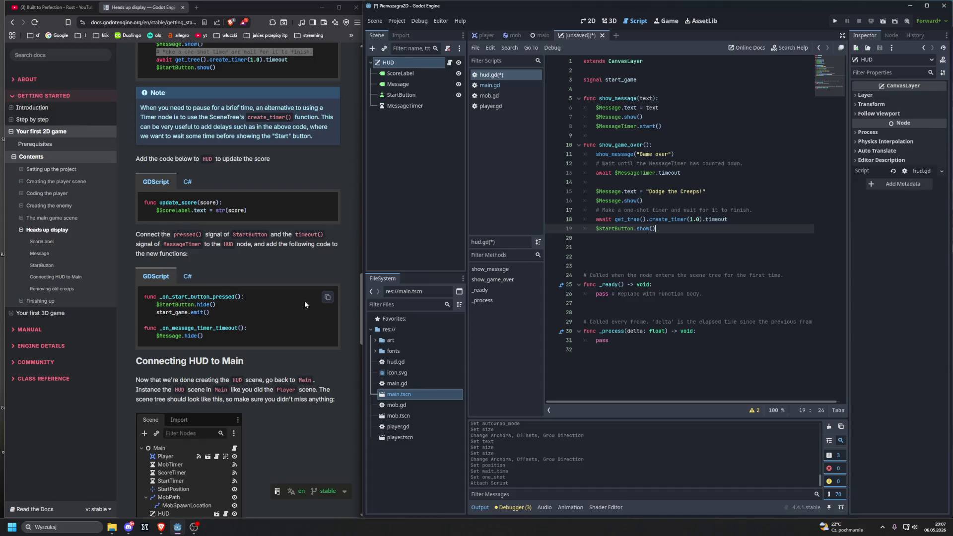
click(677, 238)
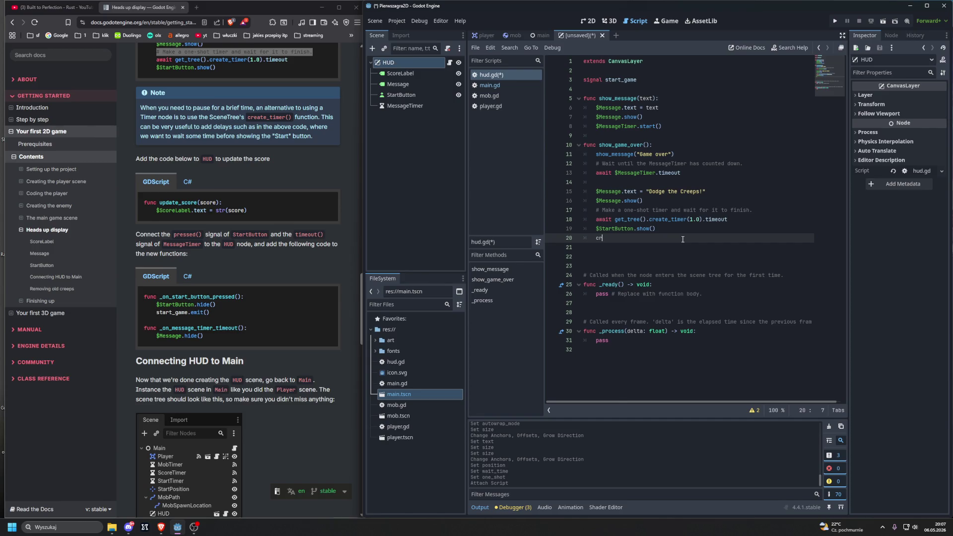
text(ea)
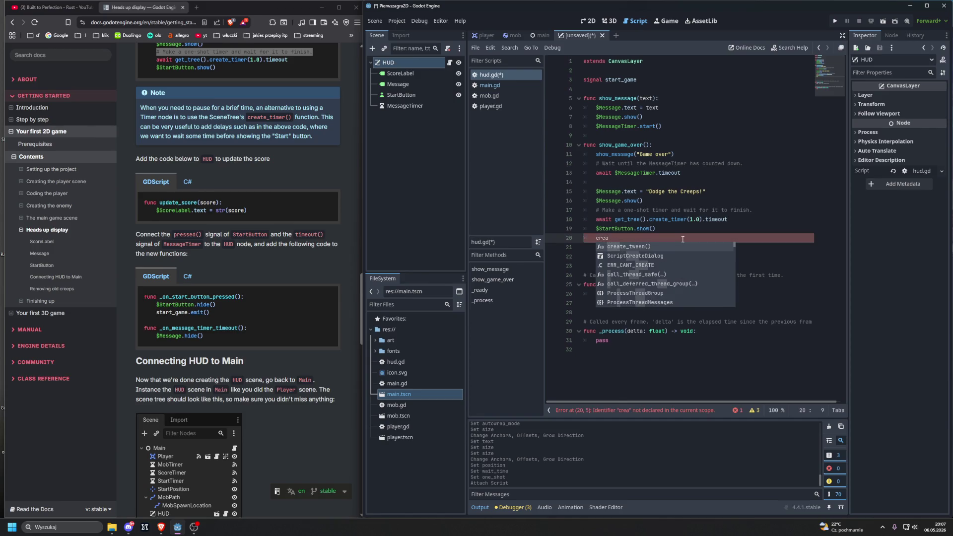
text(te)
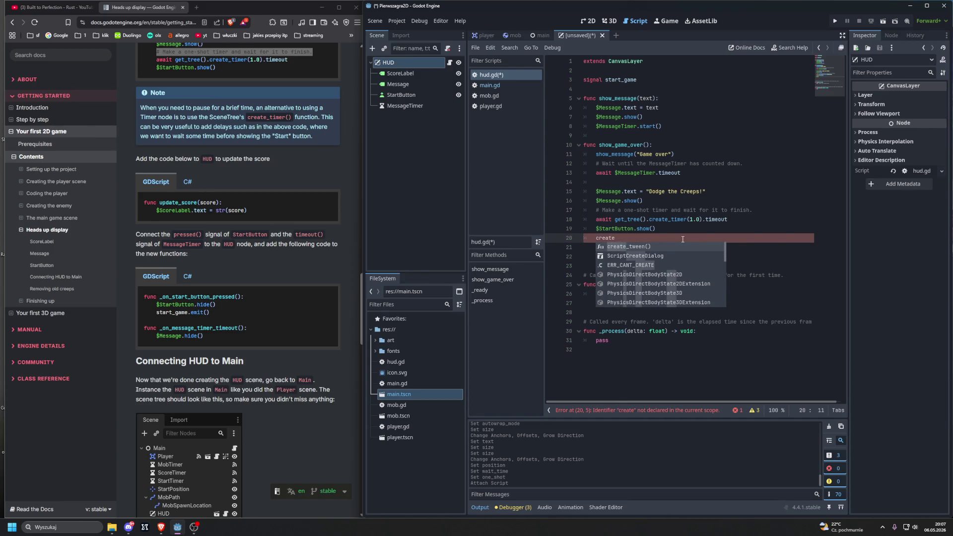
text(_ti)
key(BackSpace)
key(BackSpace)
key(BackSpace)
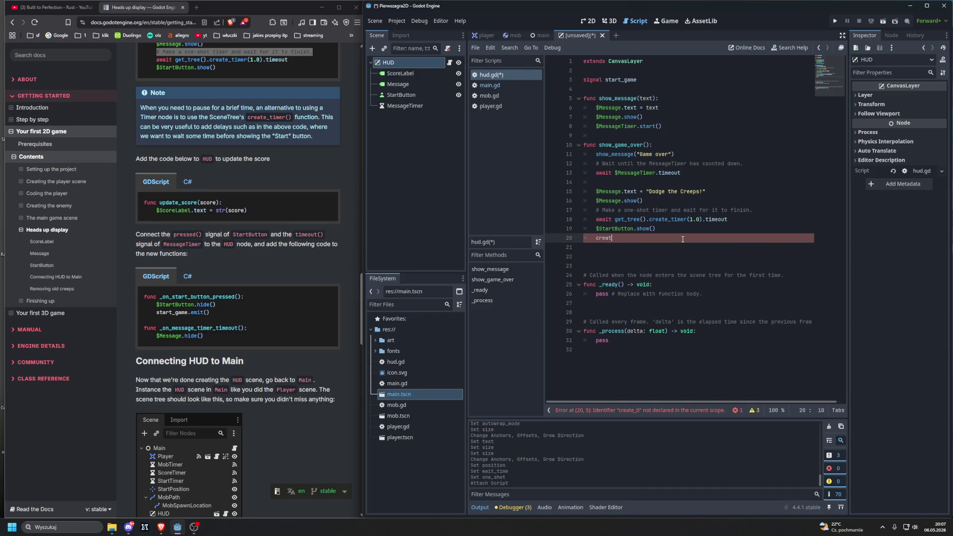
key(BackSpace)
key(BackSpace)
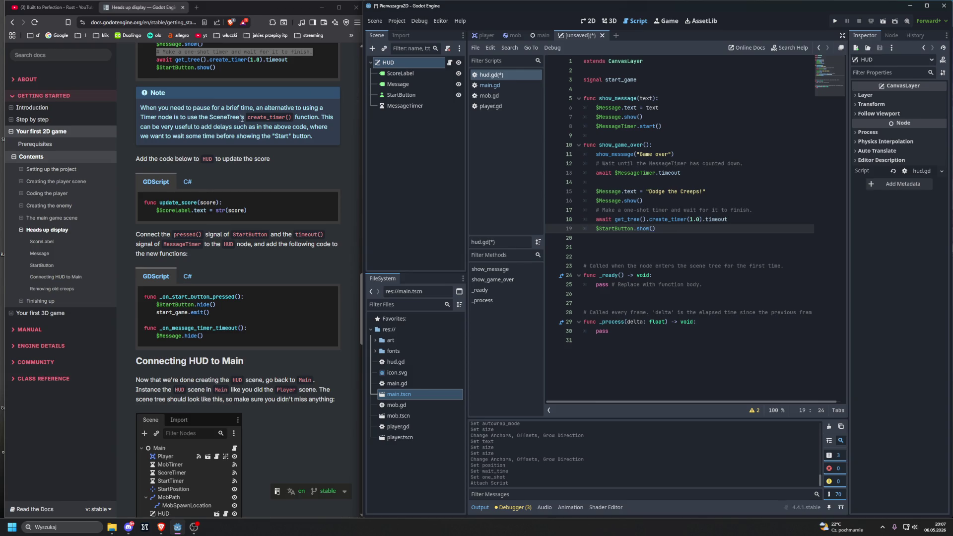
drag(209, 117, 320, 117)
right_click(313, 120)
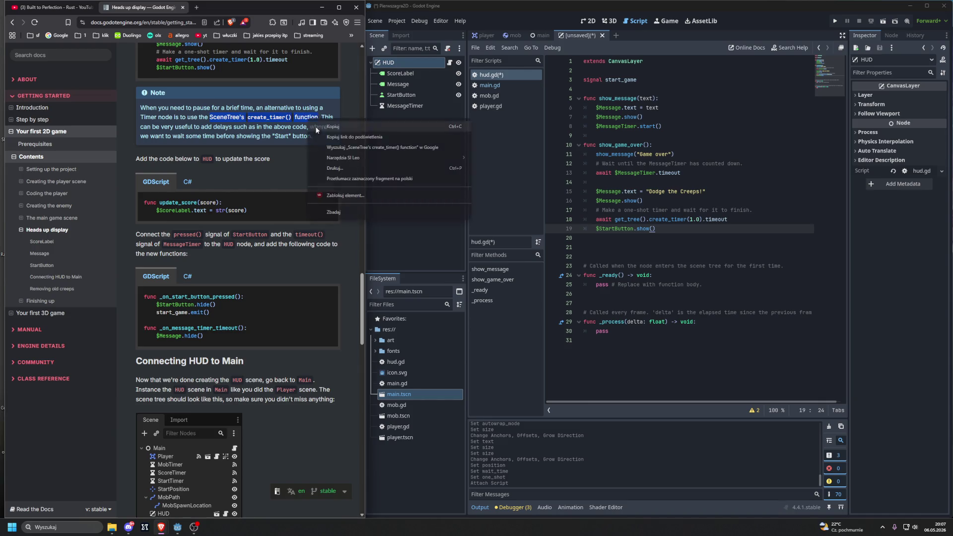
click(327, 149)
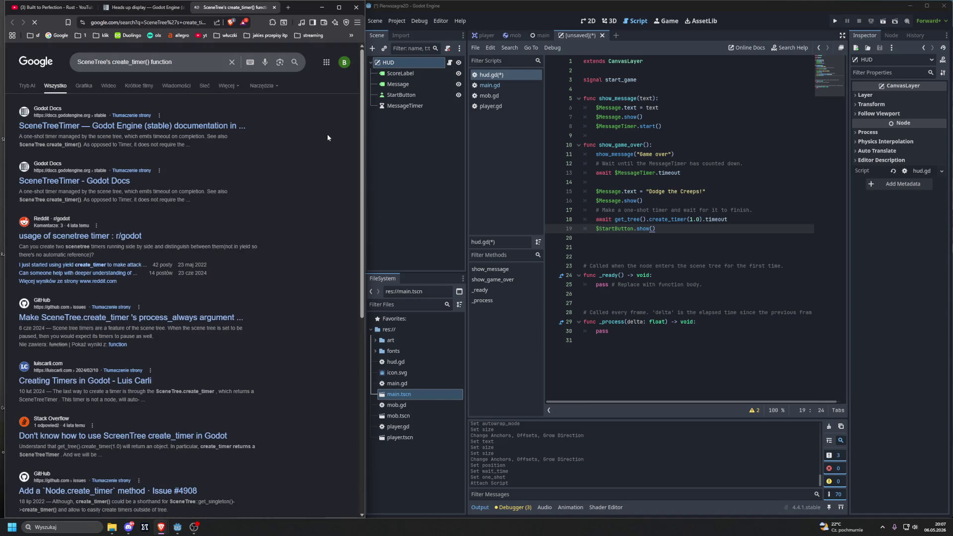
click(223, 122)
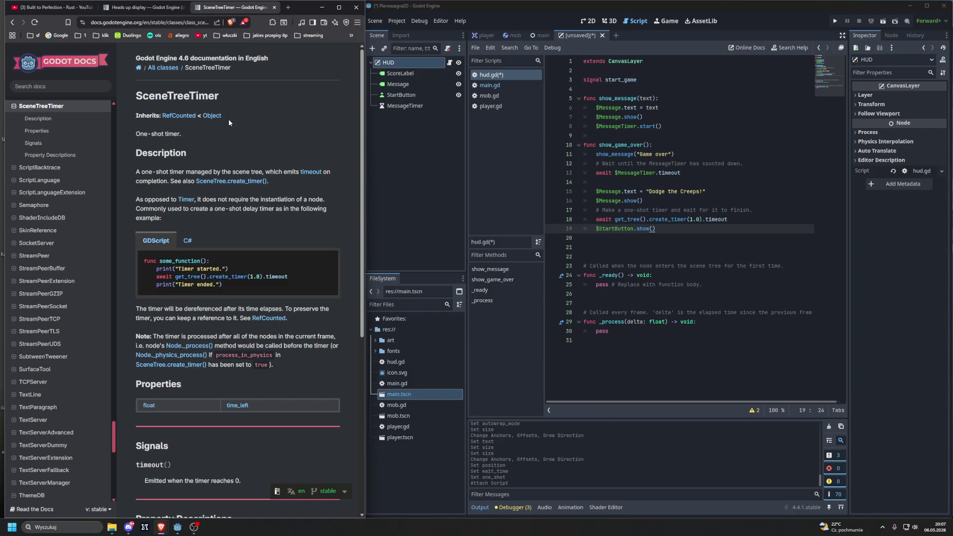
click(237, 182)
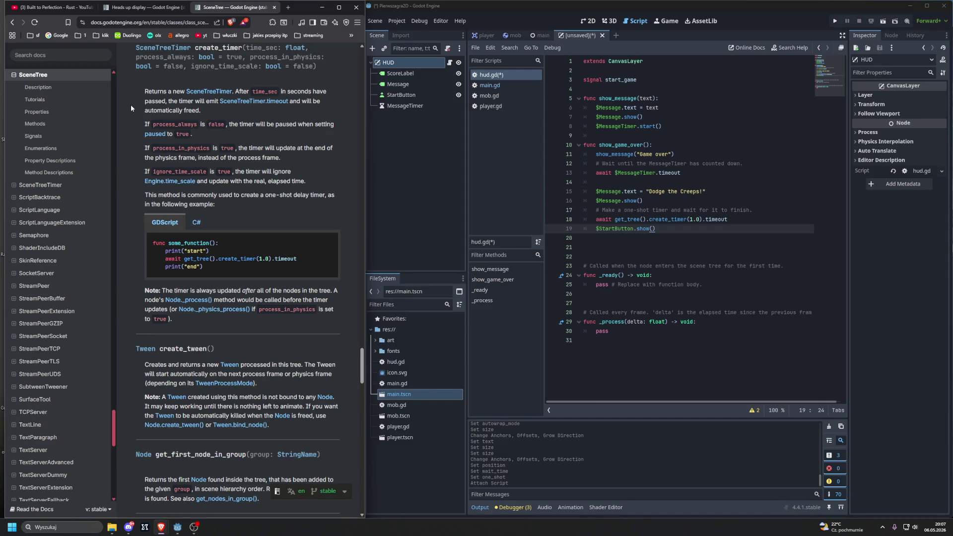
middle_click(243, 7)
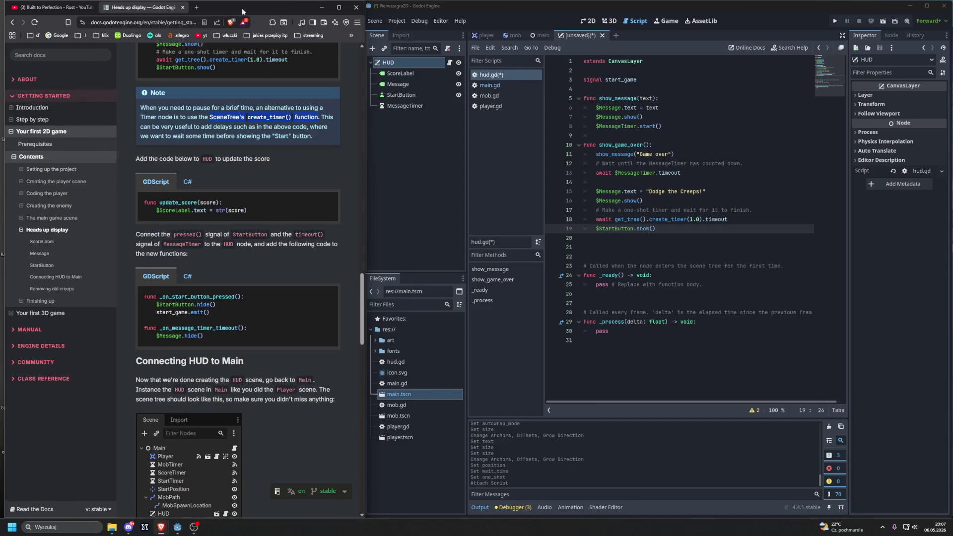
click(263, 149)
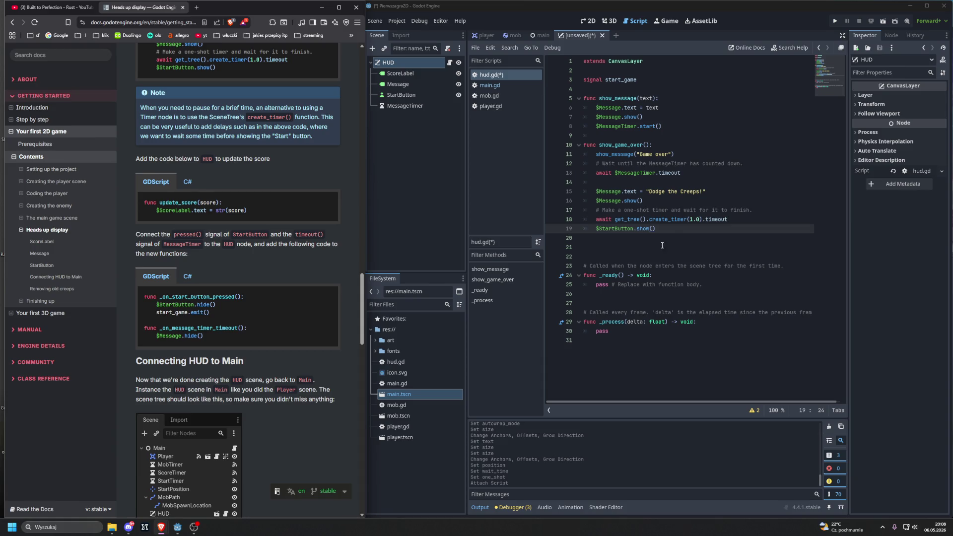
- Insert two blank lines below show_game_over's final $StartButton.show() line
click(675, 238)
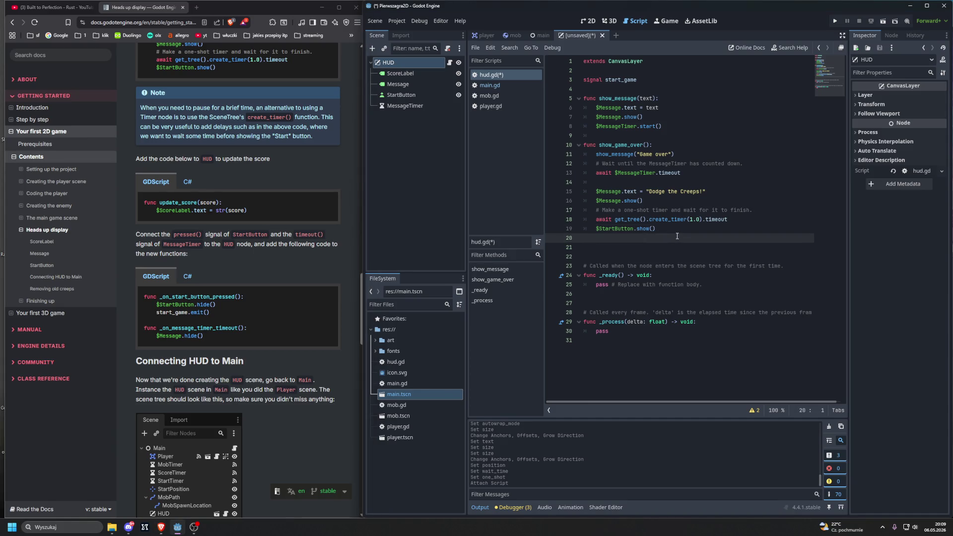
key(Return)
key(Return)
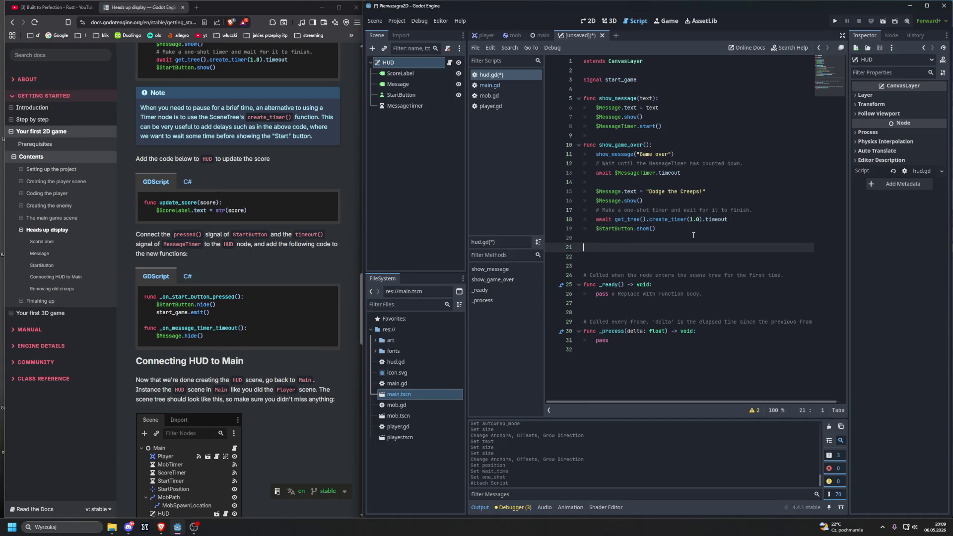
scroll(290, 227, up, 2)
scroll(290, 227, up, 5)
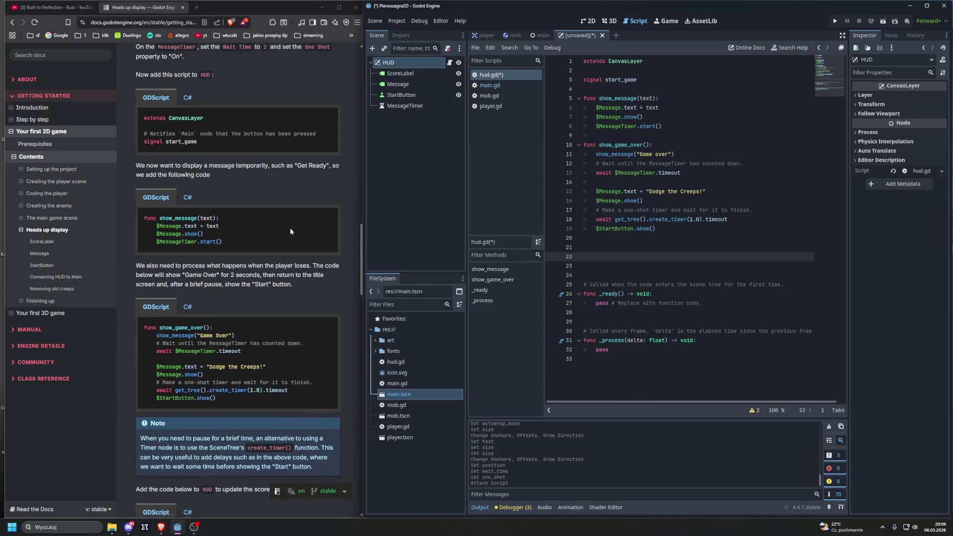
scroll(290, 228, down, 7)
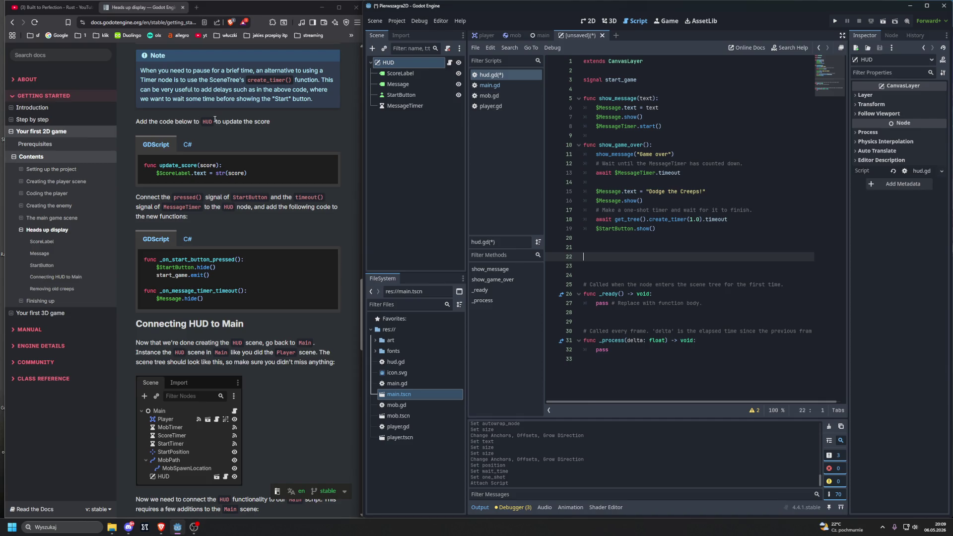
key(BackSpace)
key(Tab)
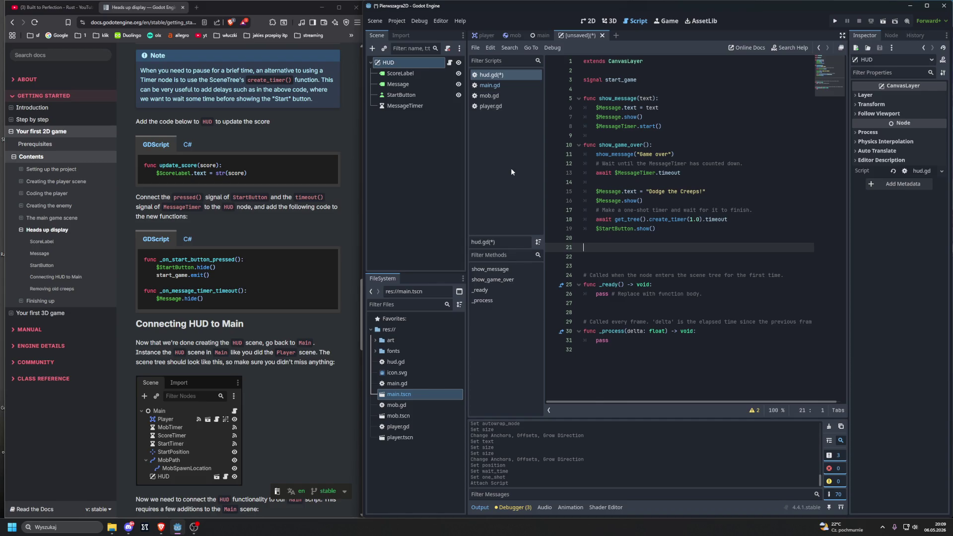
- Write func update_score(score): and start its body with $ScoreLabel from autocomplete
text(func )
text(update_sc)
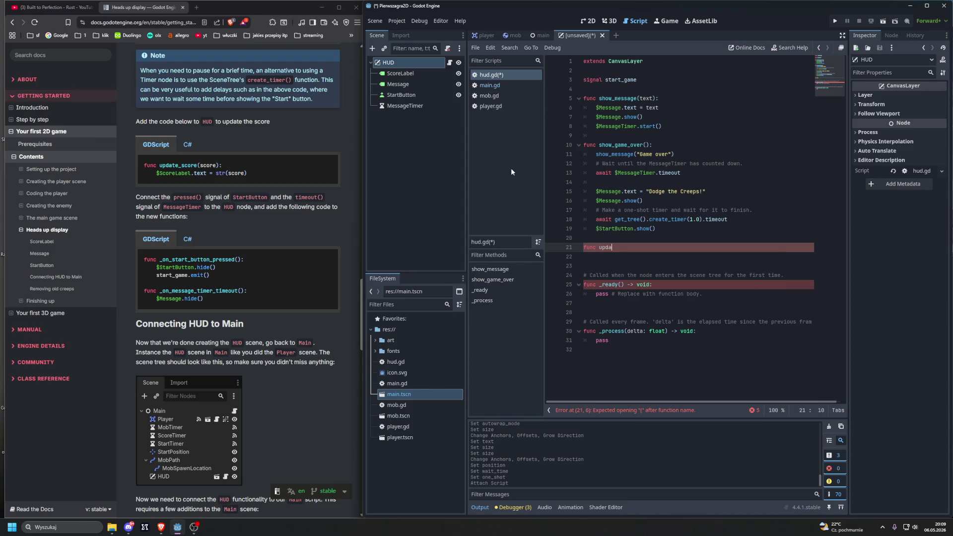
text(ore)
text((score)
text())
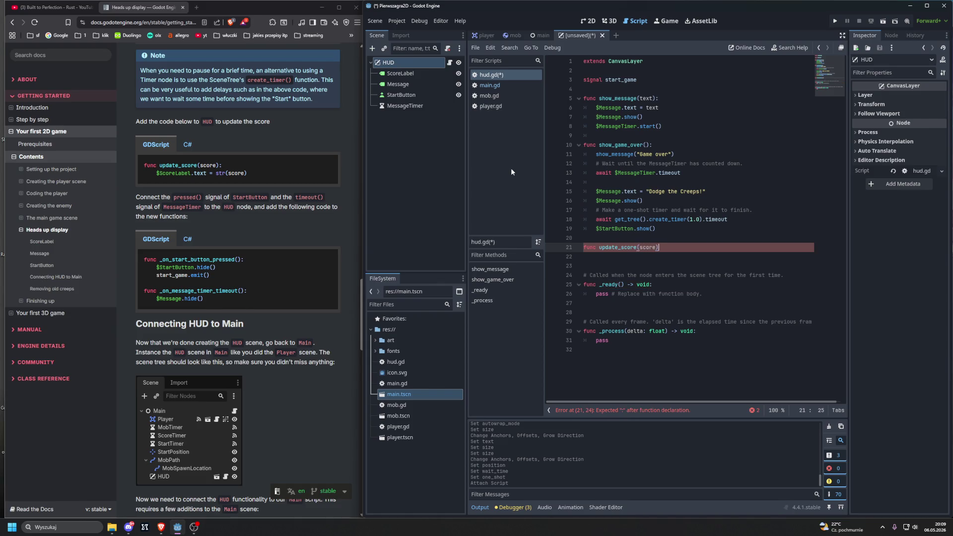
text(:)
key(Return)
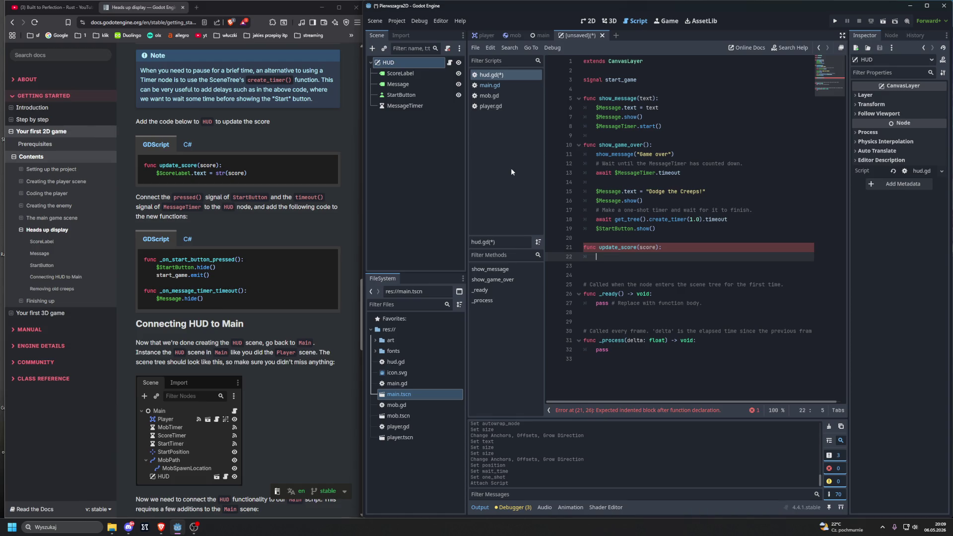
text($)
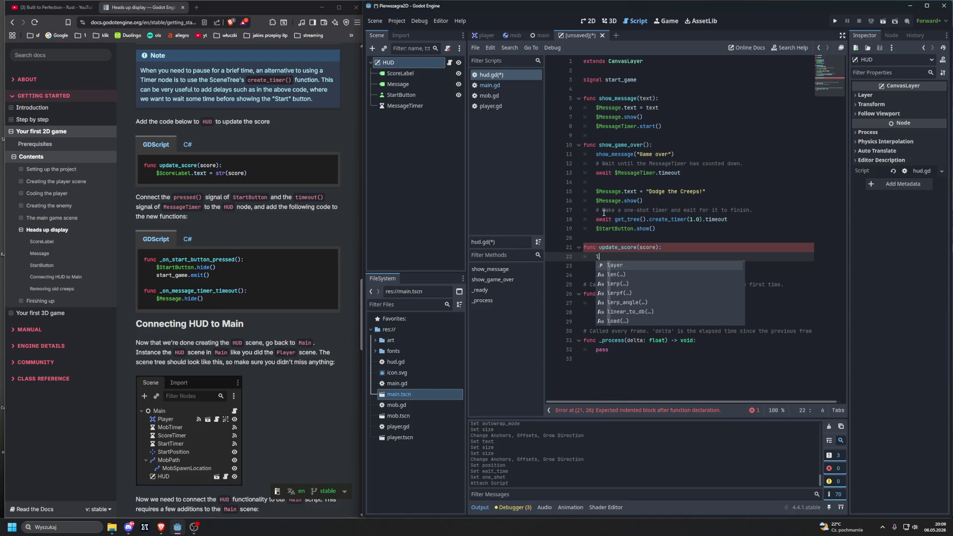
key(BackSpace)
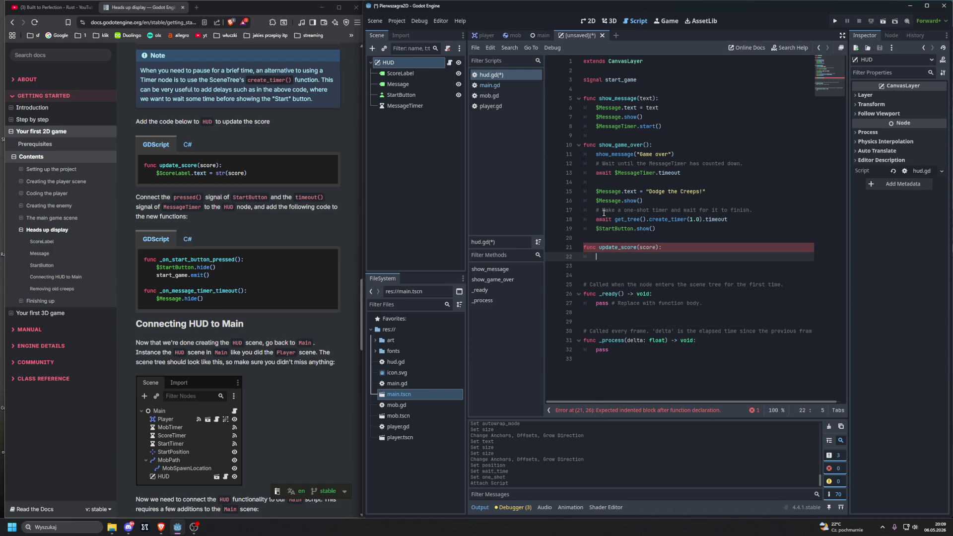
text($)
text(Score)
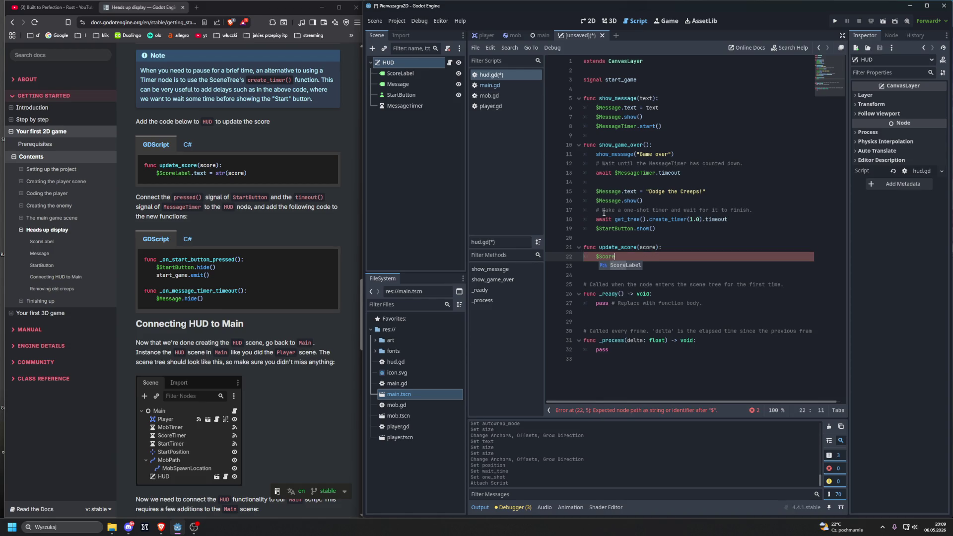
key(Return)
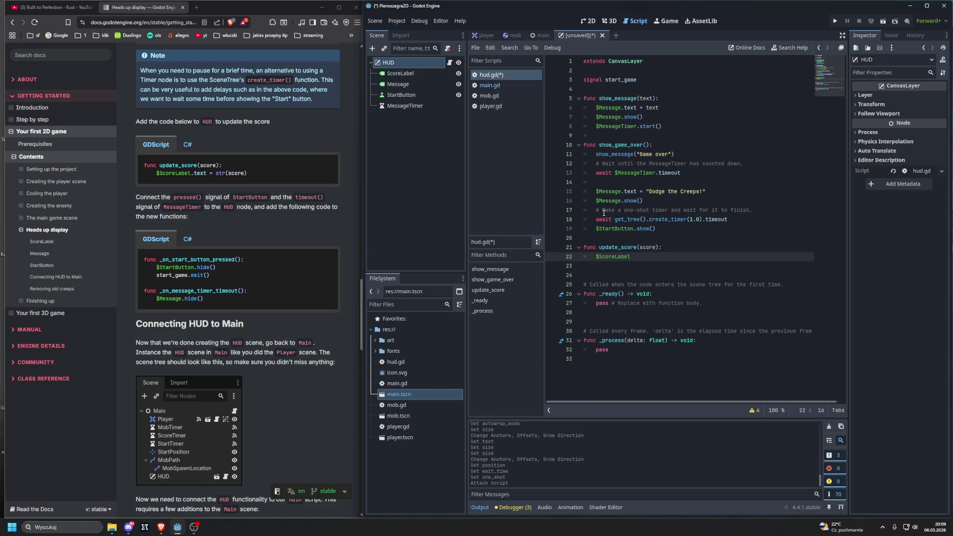
key(alt+Tab)
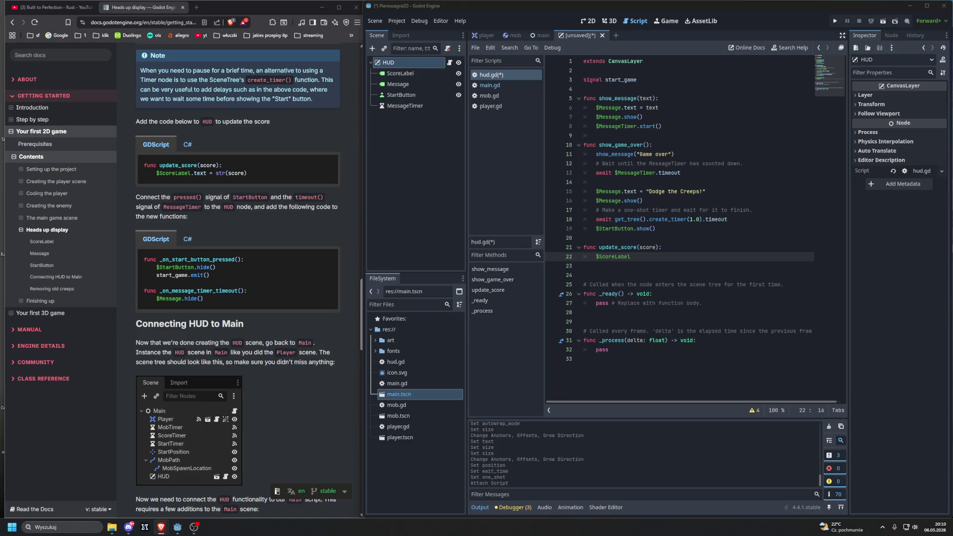
- Finish the line as $ScoreLabel.text = str(score), then select 'pressed()' in the docs
mouse_move(178, 181)
click(635, 260)
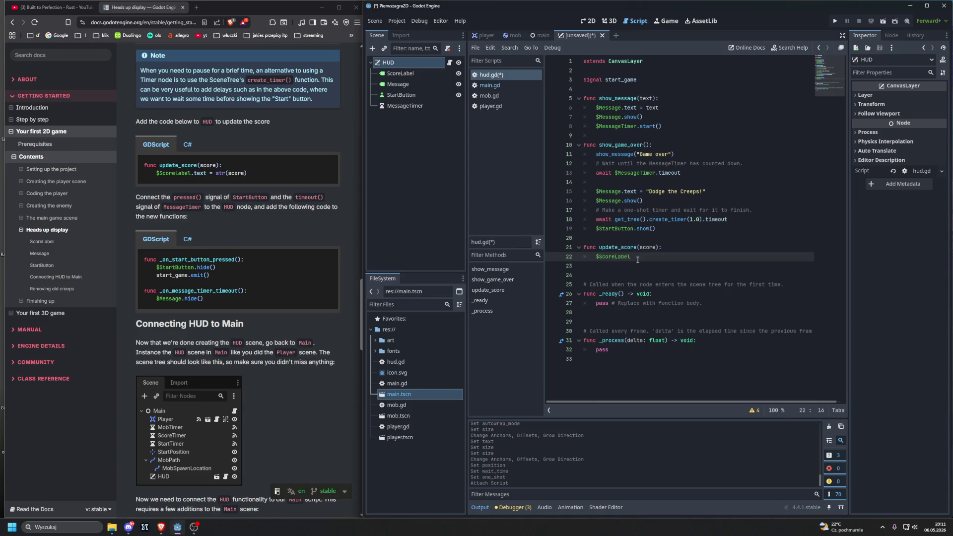
text(.text )
text(= str()
text(score)
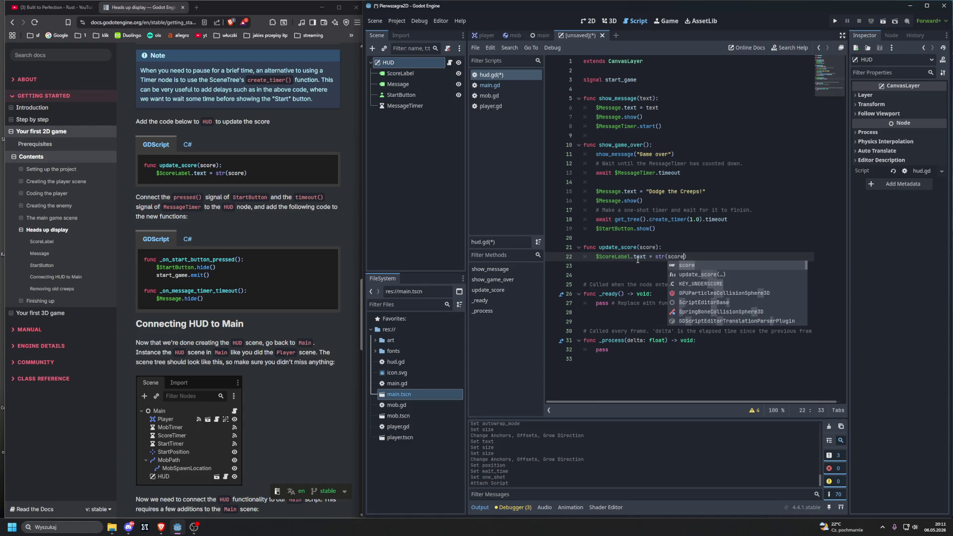
key(Escape)
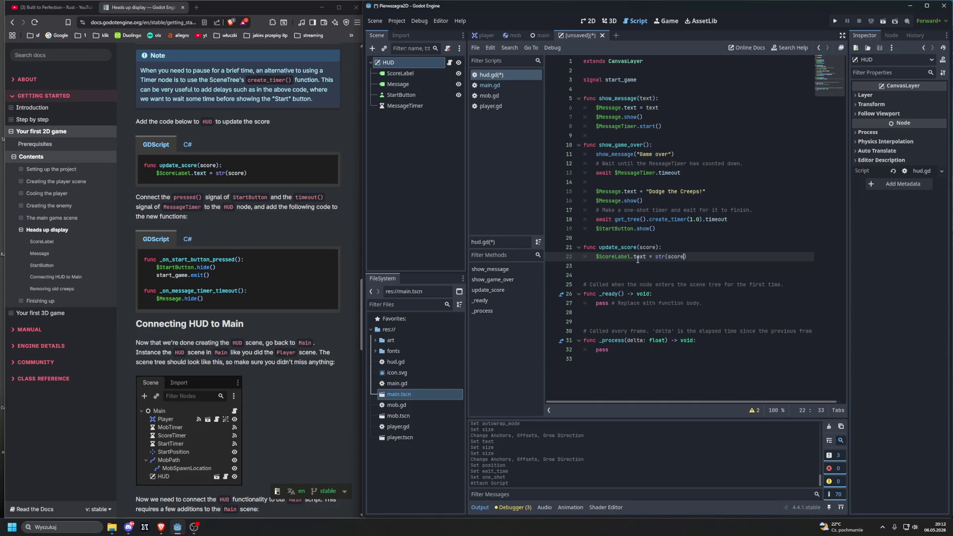
drag(172, 197, 203, 200)
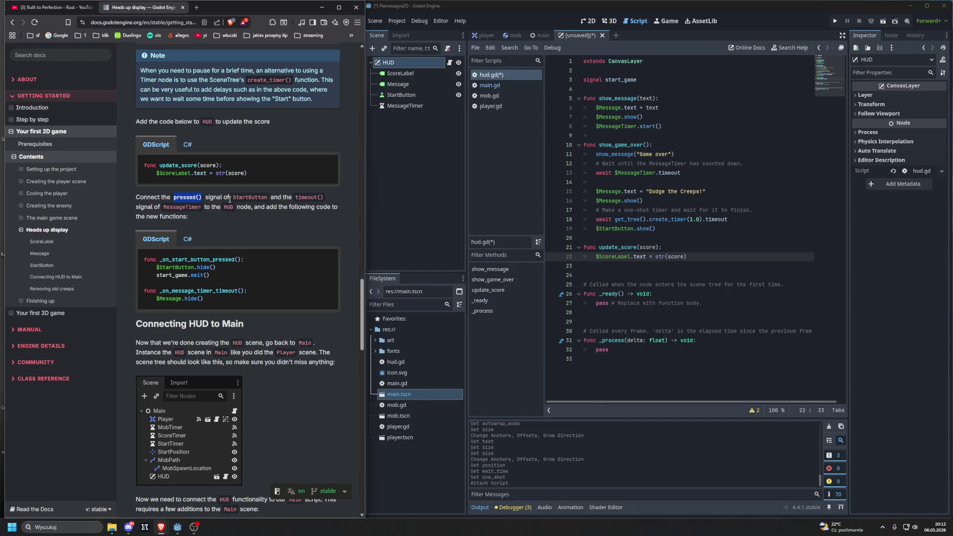
- Connect StartButton's pressed() signal to HUD, generating the _on_start_button_pressed stub
click(304, 199)
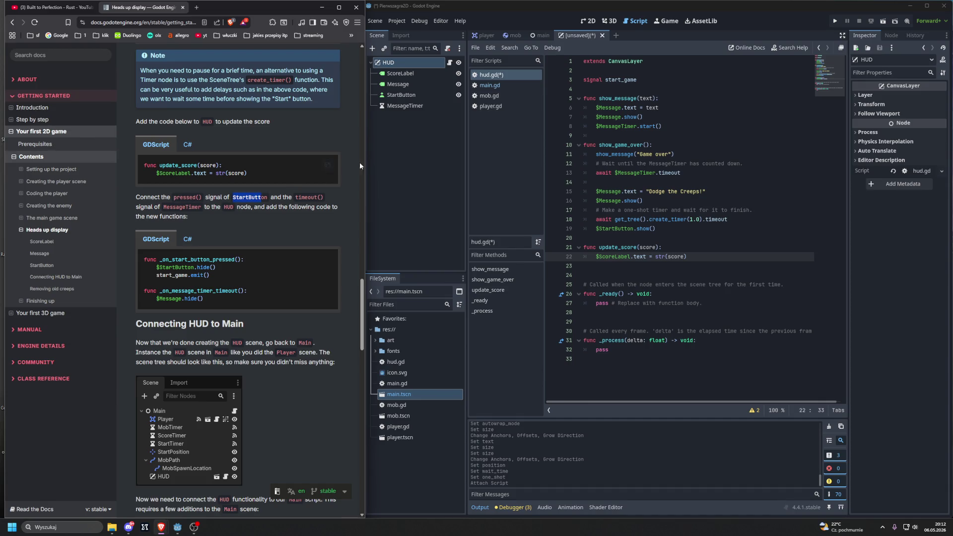
click(405, 95)
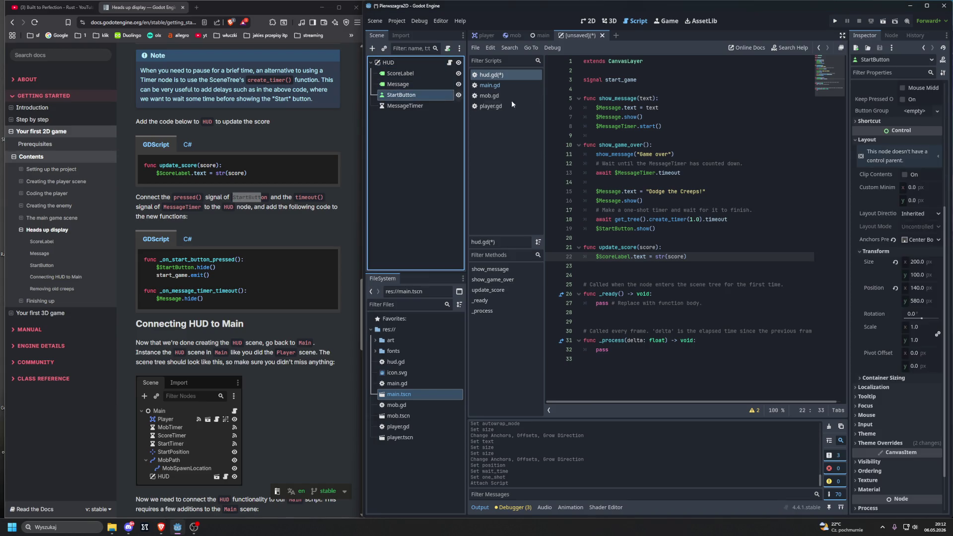
click(891, 35)
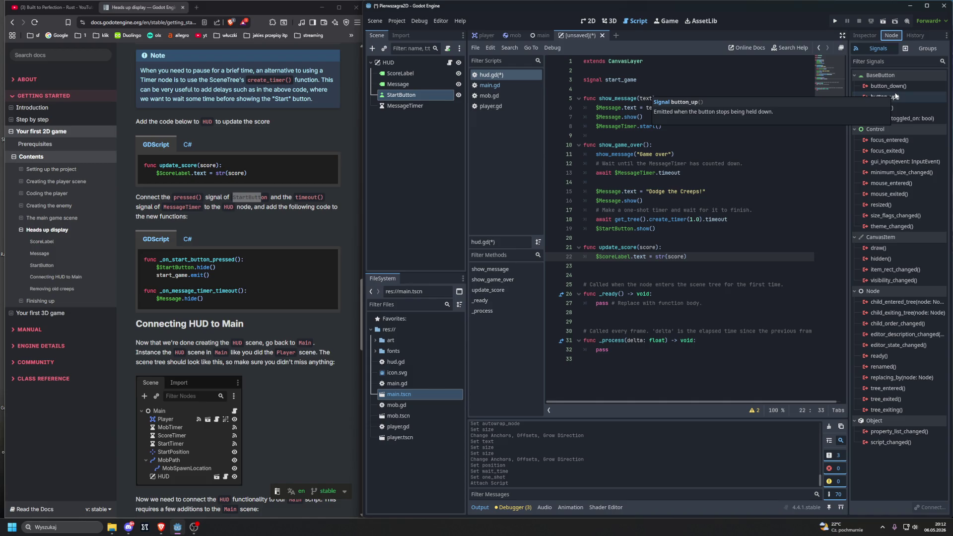
click(876, 109)
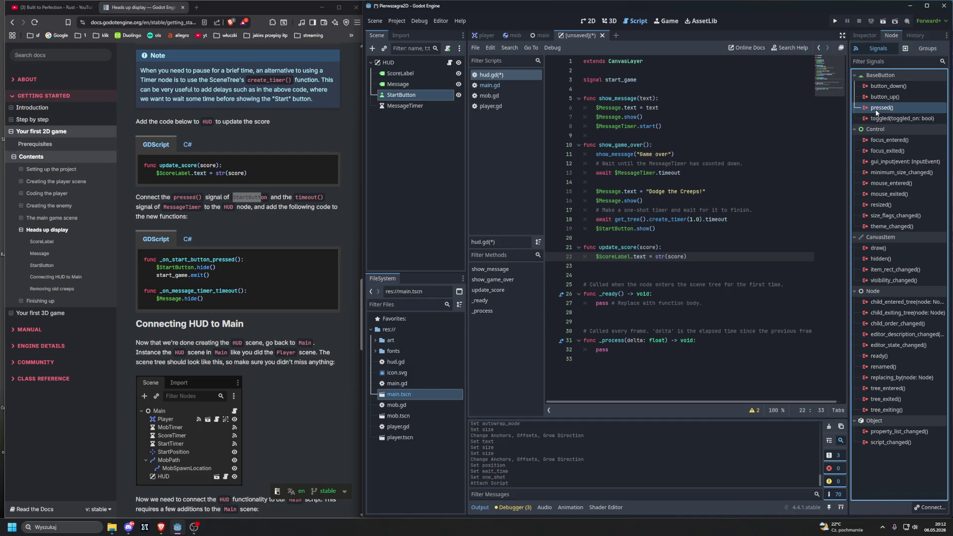
double_click(876, 109)
click(438, 235)
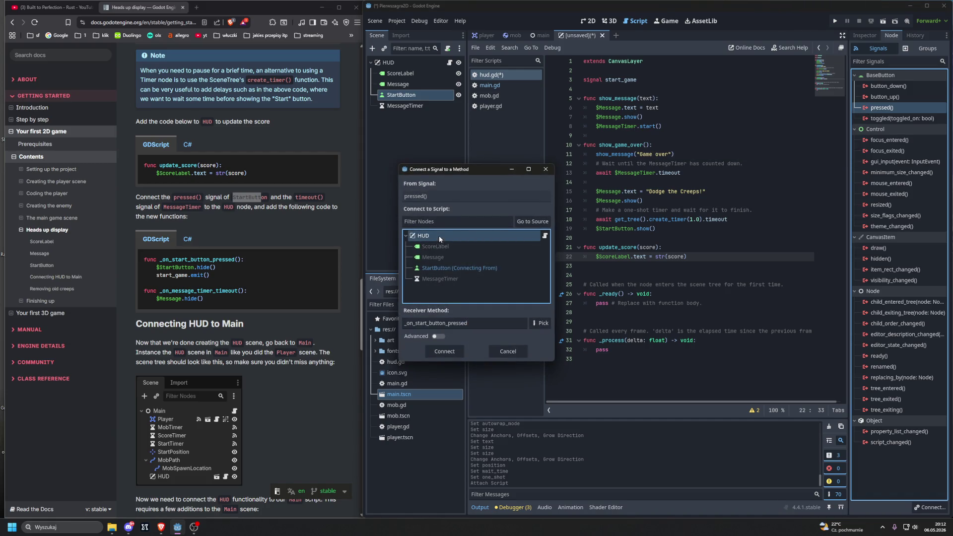
click(449, 352)
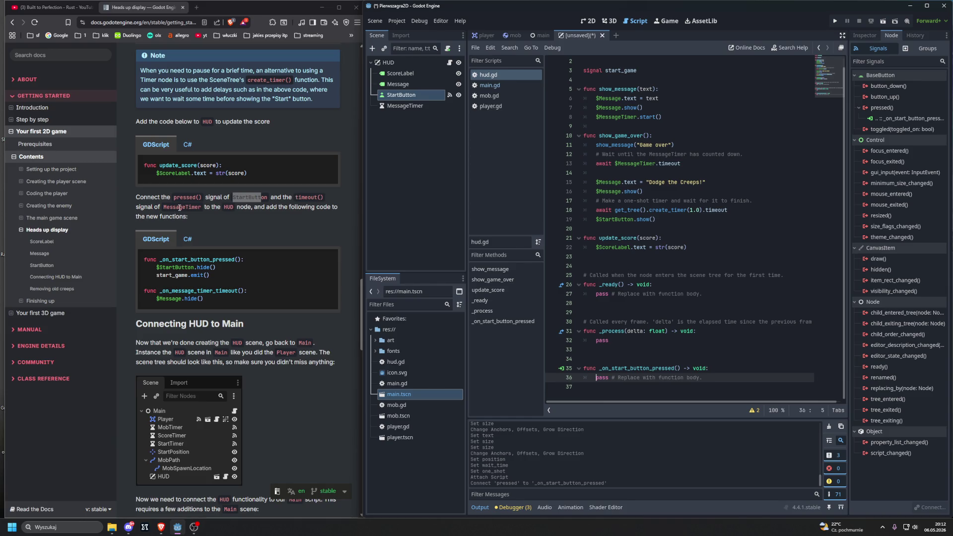
click(392, 107)
- Connect MessageTimer's timeout() signal to HUD using the default _on_message_timer_timeout method
double_click(882, 86)
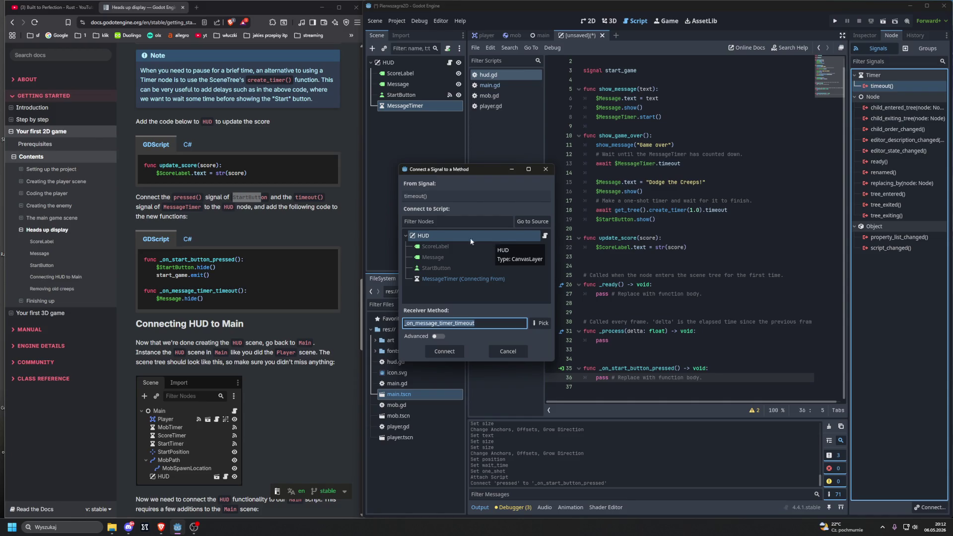
click(442, 354)
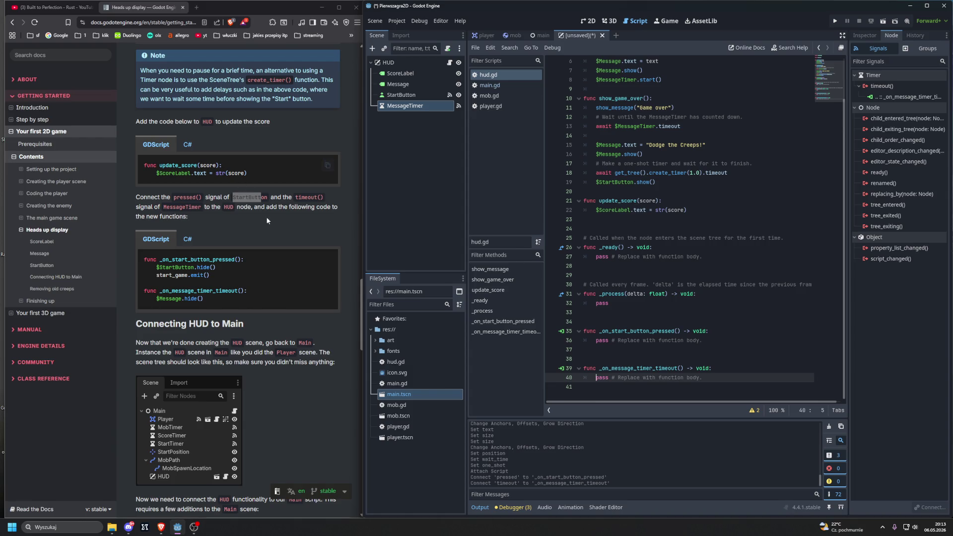
scroll(288, 217, down, 1)
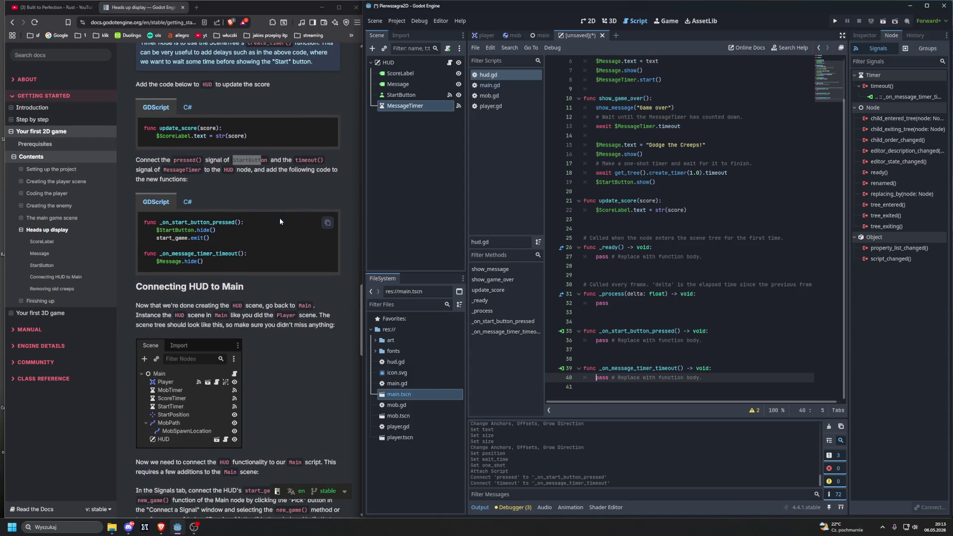
- Delete the 'pass # Replace with function body.' line from _on_start_button_pressed
drag(597, 342, 703, 341)
key(BackSpace)
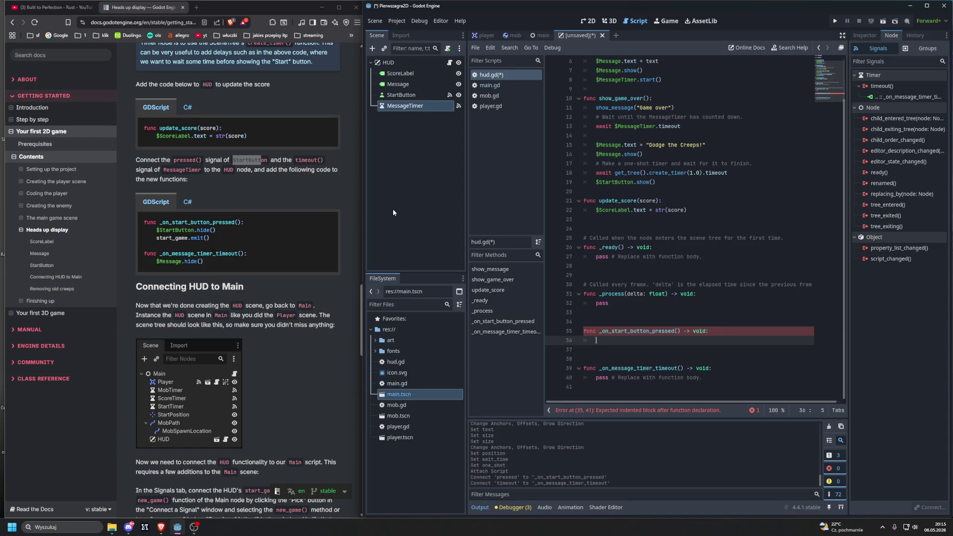
- Fill the start-button handler with $StartButton.hide() and start_game.emit()
text($)
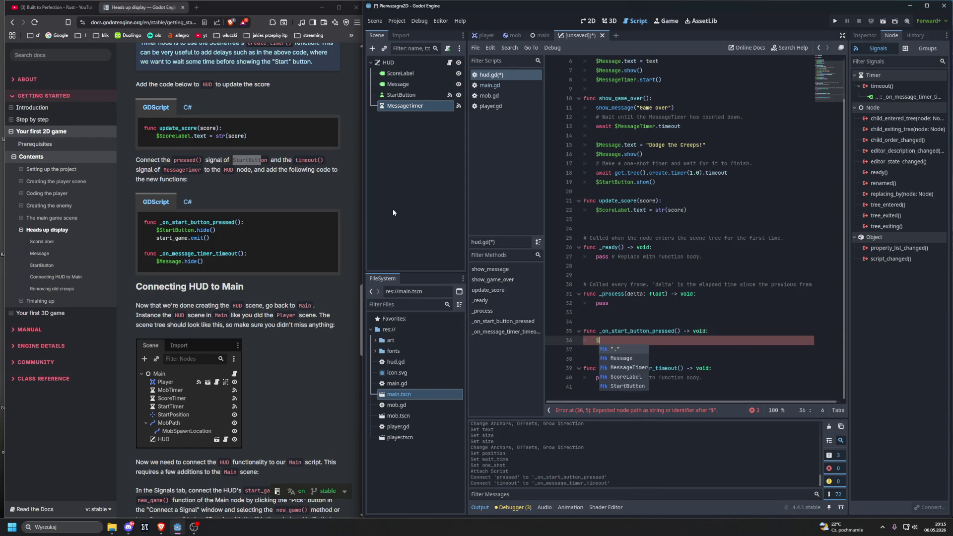
key(Down)
key(Down)
key(Down)
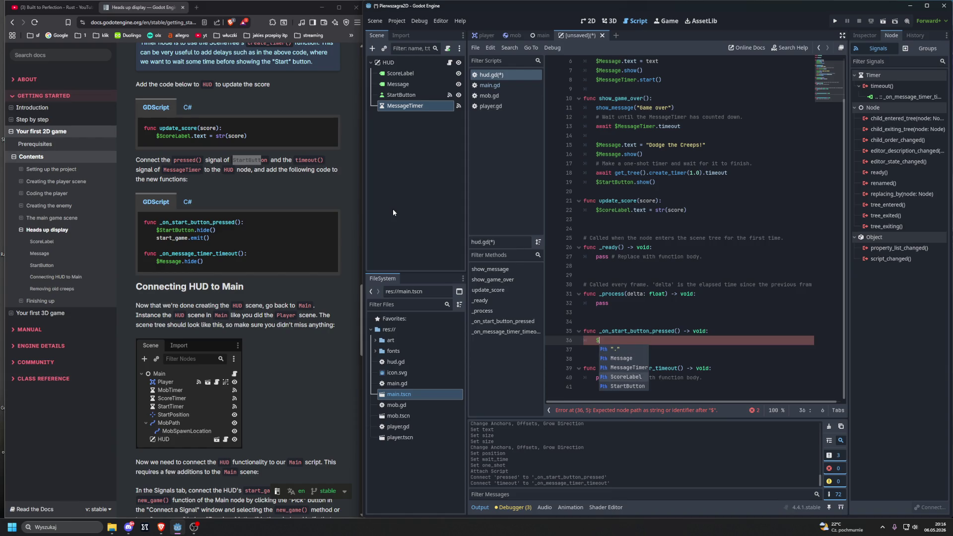
key(Return)
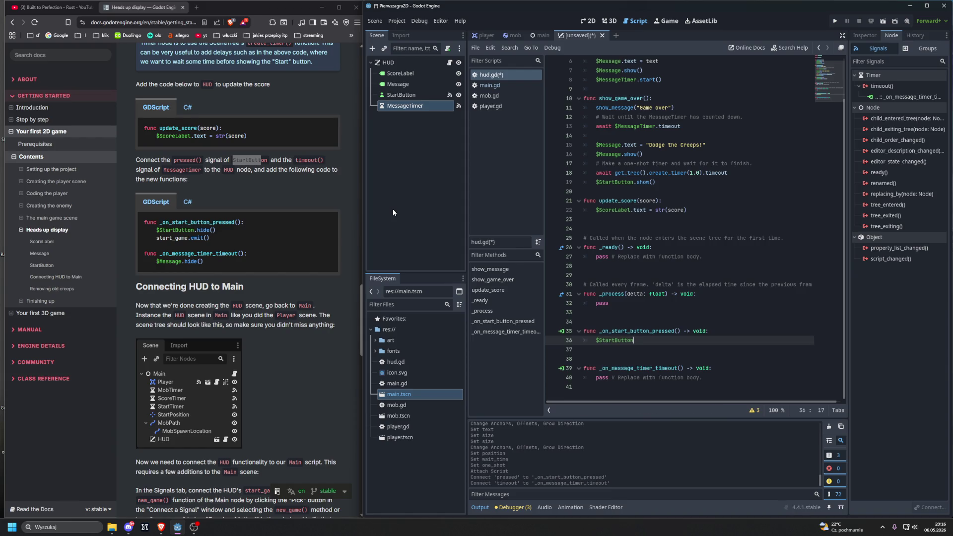
text(.hid)
key(Return)
key(BackSpace)
key(BackSpace)
key(BackSpace)
key(Return)
key(Return)
text(s)
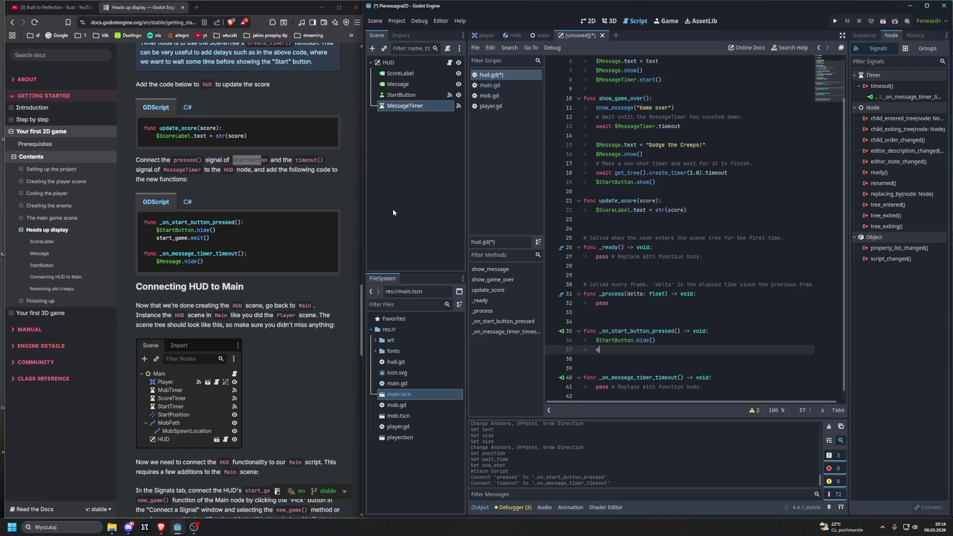
text(t)
key(Return)
scroll(683, 260, up, 2)
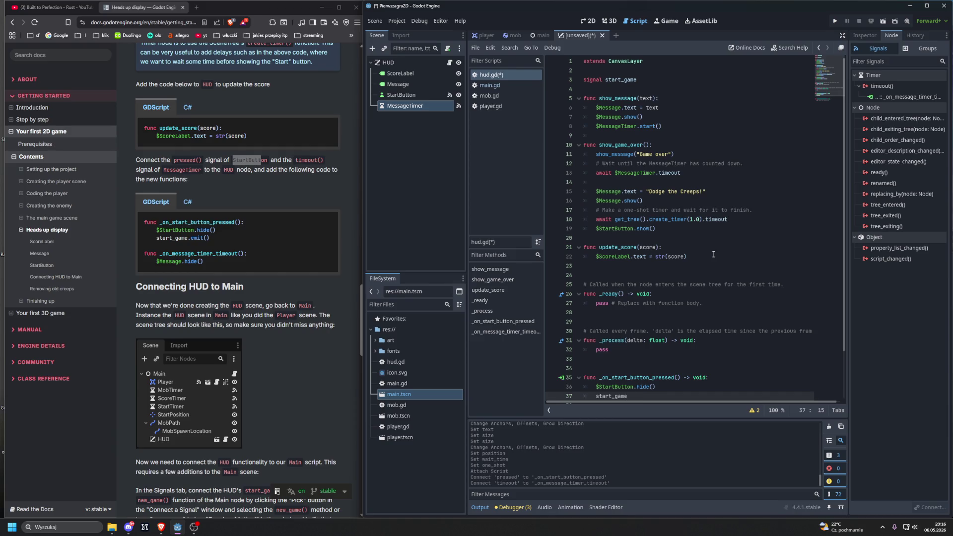
scroll(713, 254, down, 1)
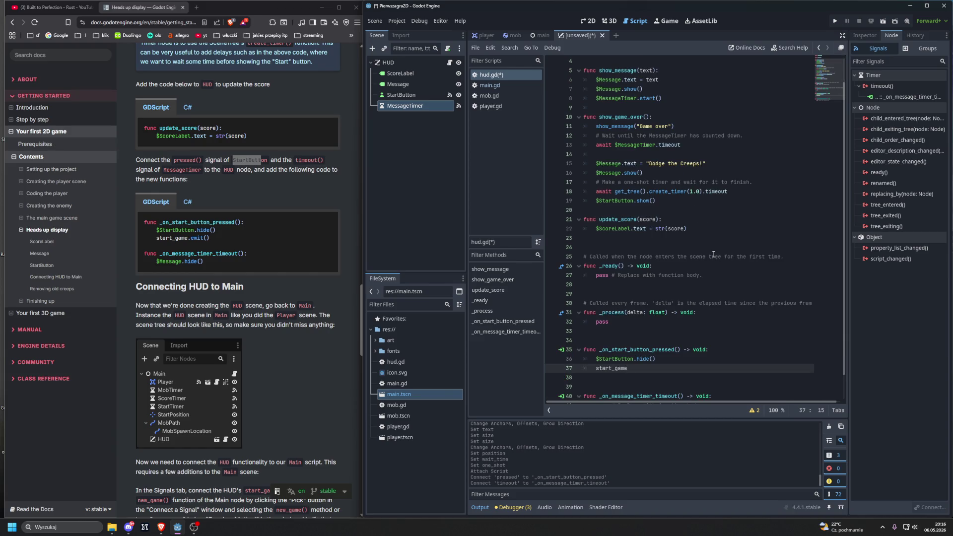
scroll(713, 254, down, 1)
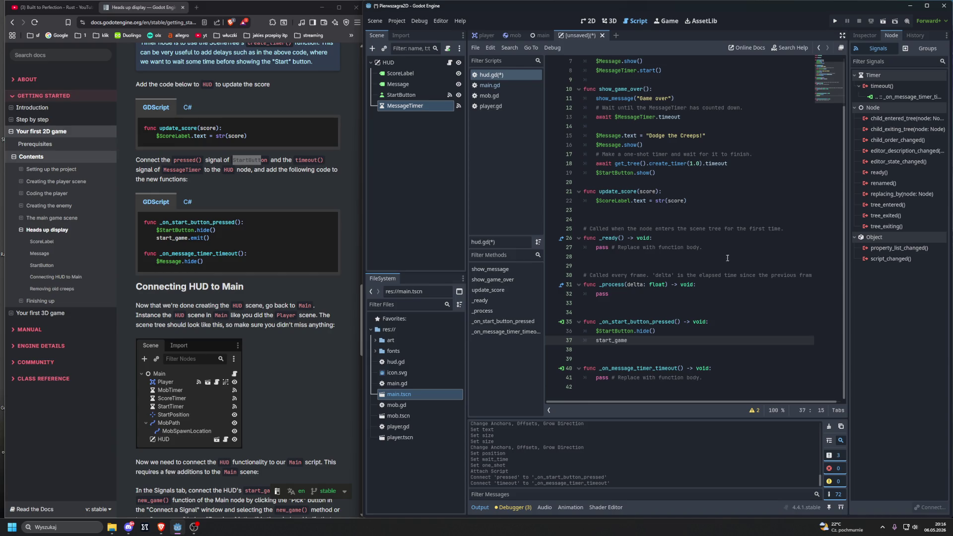
text(.emit()
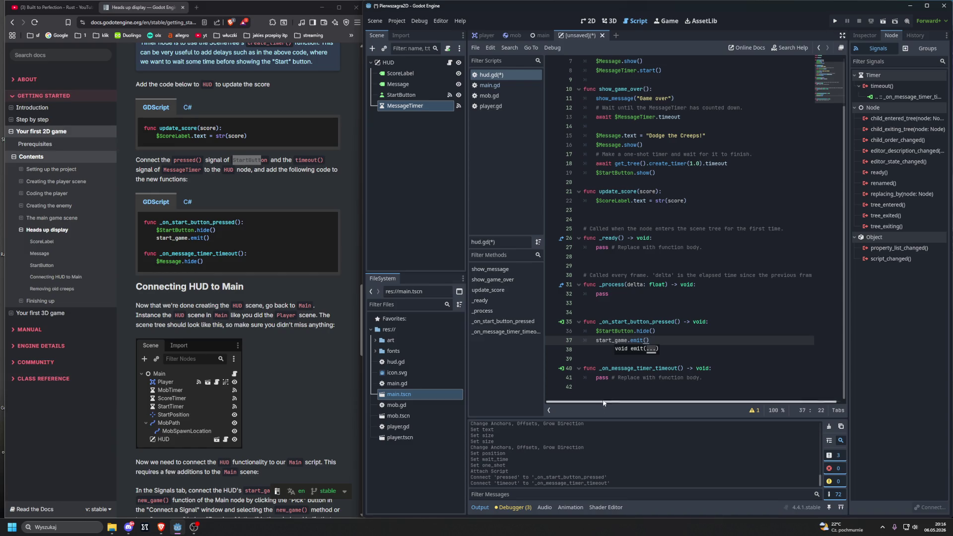
- Replace the timer handler's pass line with $Message.hide()
drag(596, 377, 733, 376)
key(BackSpace)
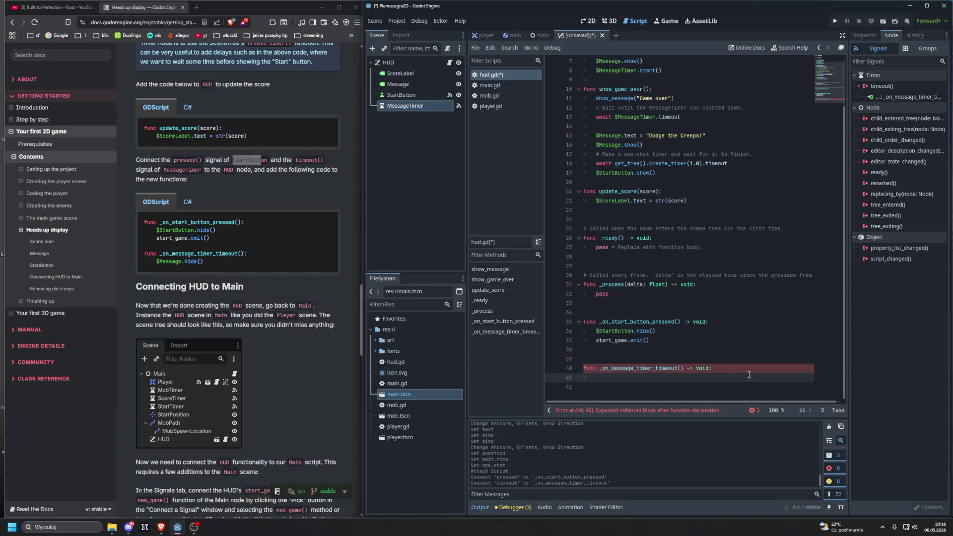
text($Message)
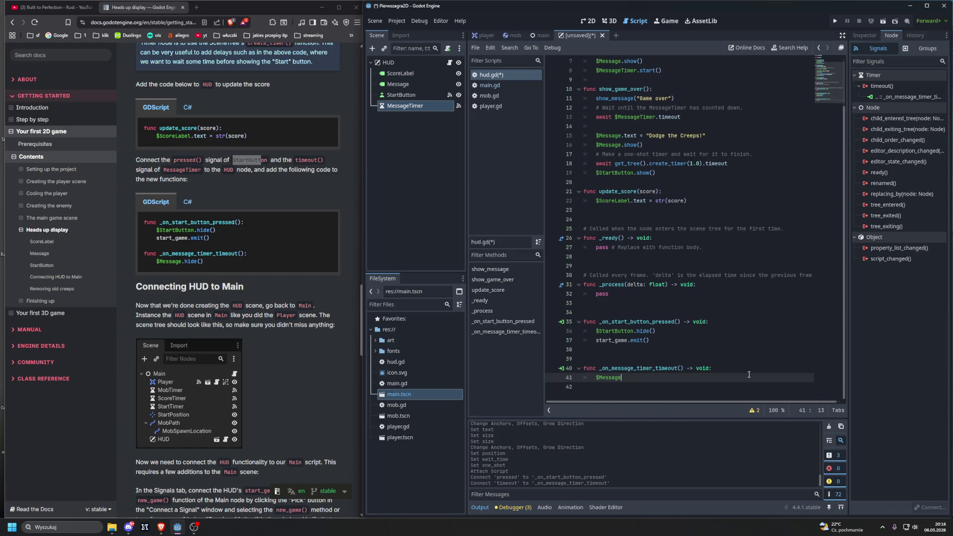
text(.hi)
key(Down)
key(Return)
- Delete the unused _ready and _process stubs and leftover blank lines, then switch to the browser docs
mouse_move(640, 295)
mouse_down()
mouse_move(606, 243)
mouse_move(579, 233)
mouse_up()
key(Delete)
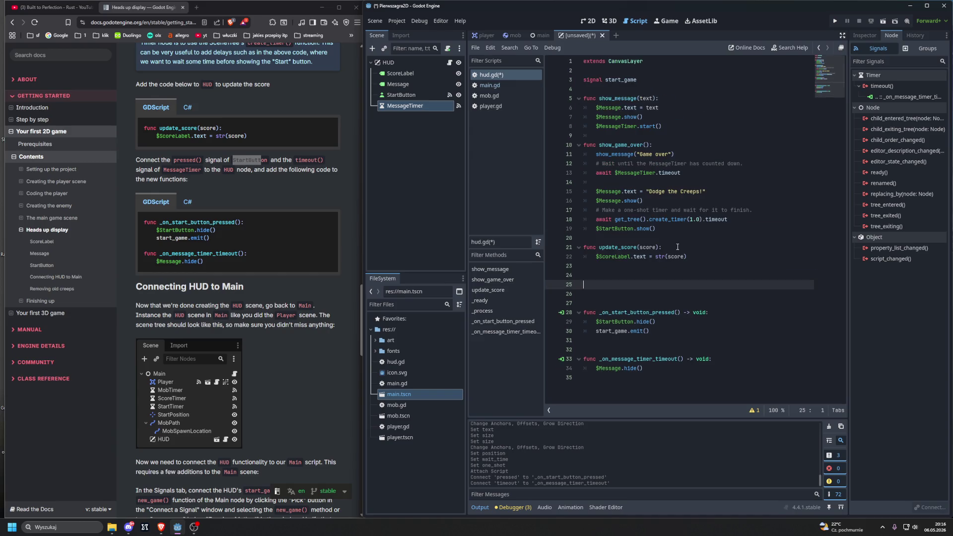
key(BackSpace)
key(BackSpace)
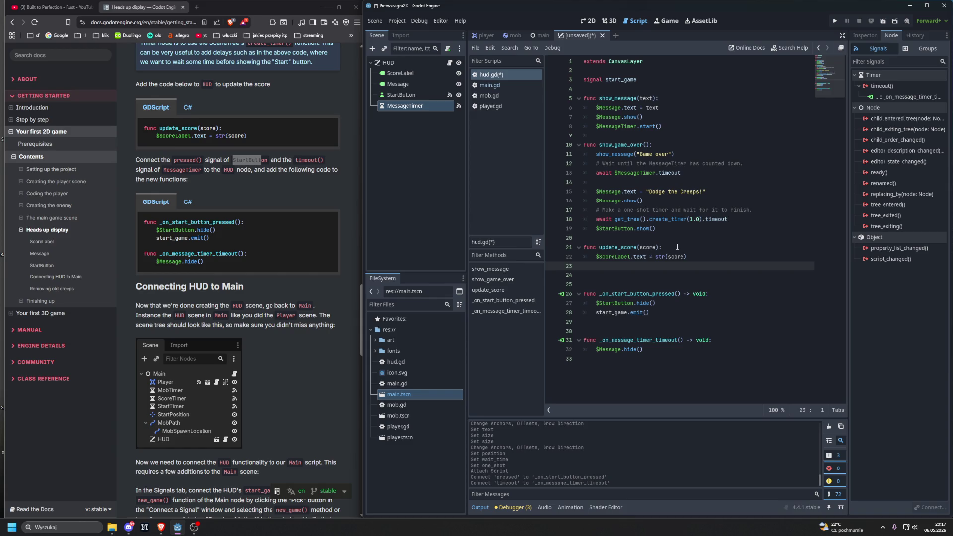
click(592, 277)
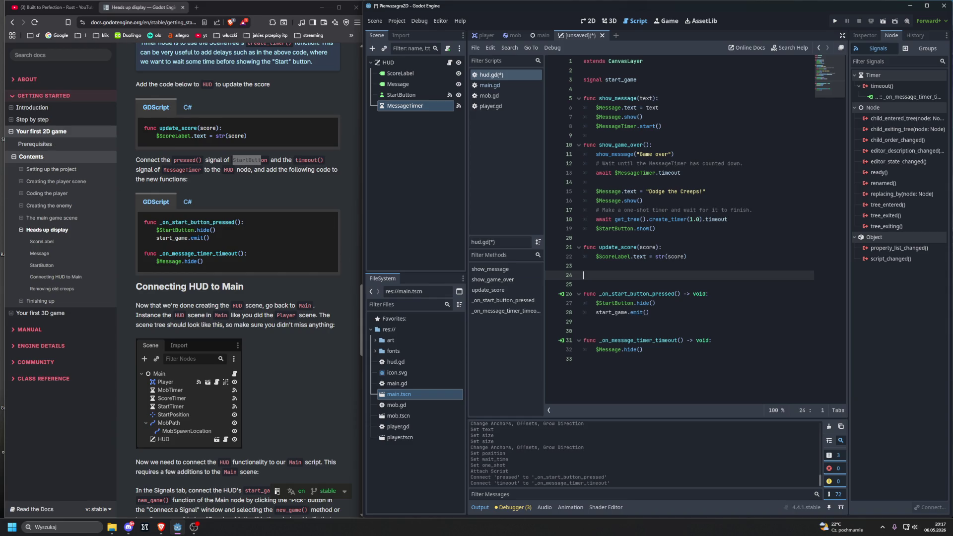
key(alt+Tab)
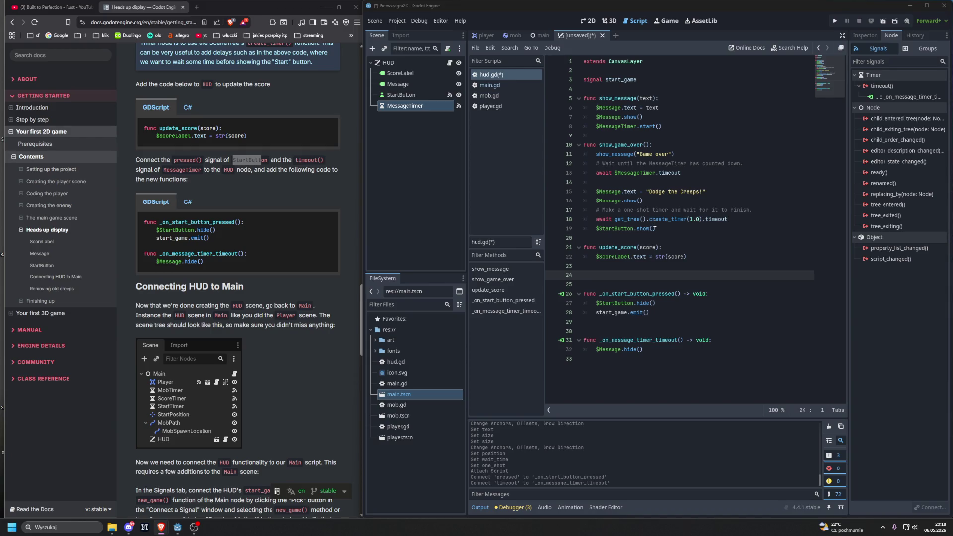
- Search for elektromontaż rzeszów in a new Brave tab and go to the company's Kariera page
mouse_move(655, 223)
click(197, 8)
text(e)
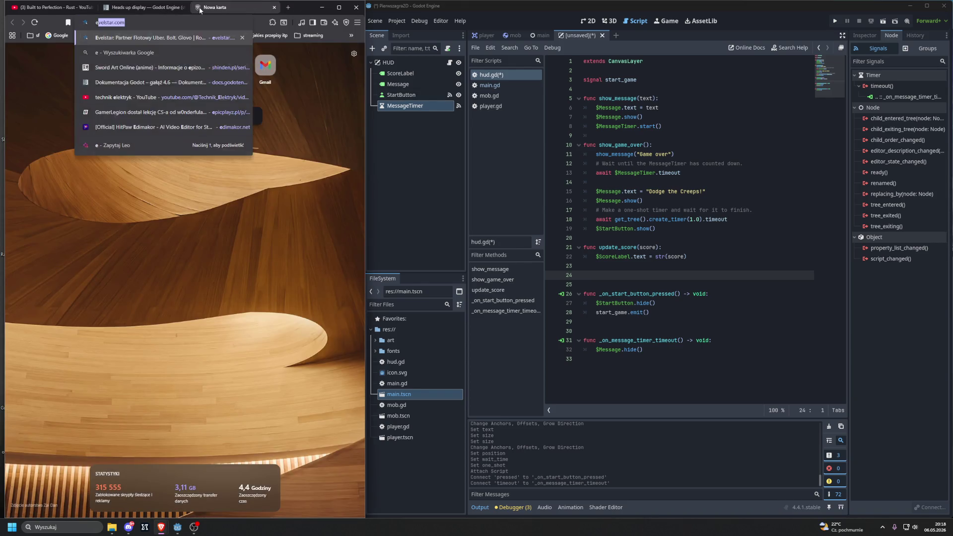
text(lektromont)
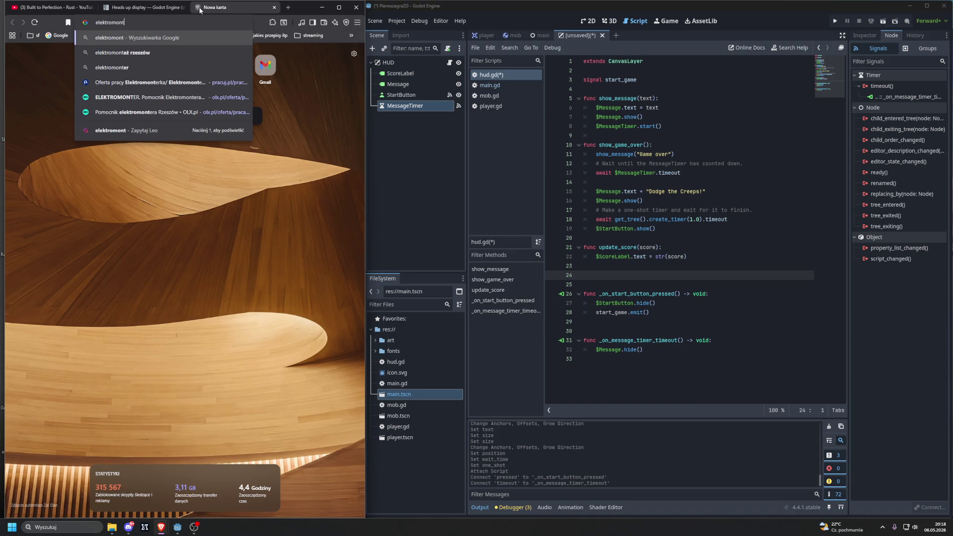
key(Down)
key(Return)
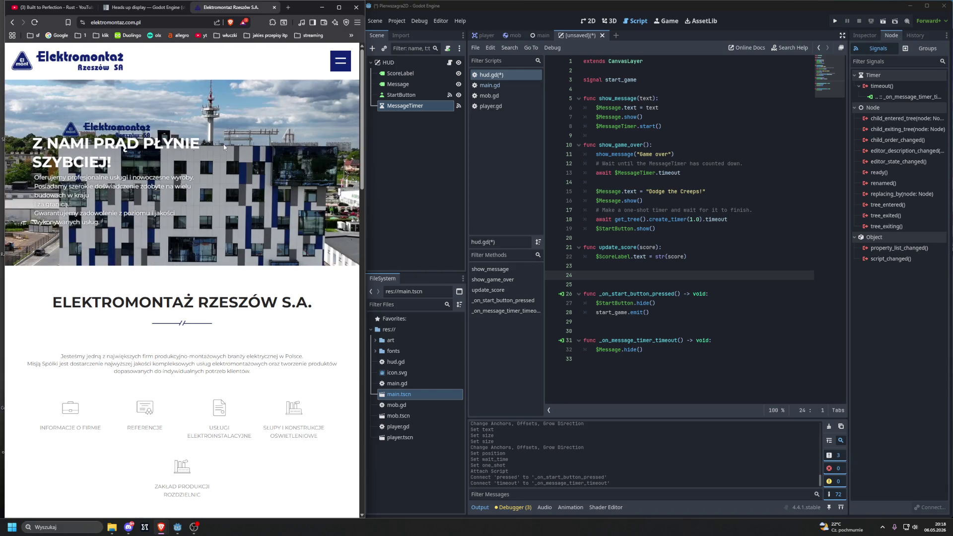
click(334, 64)
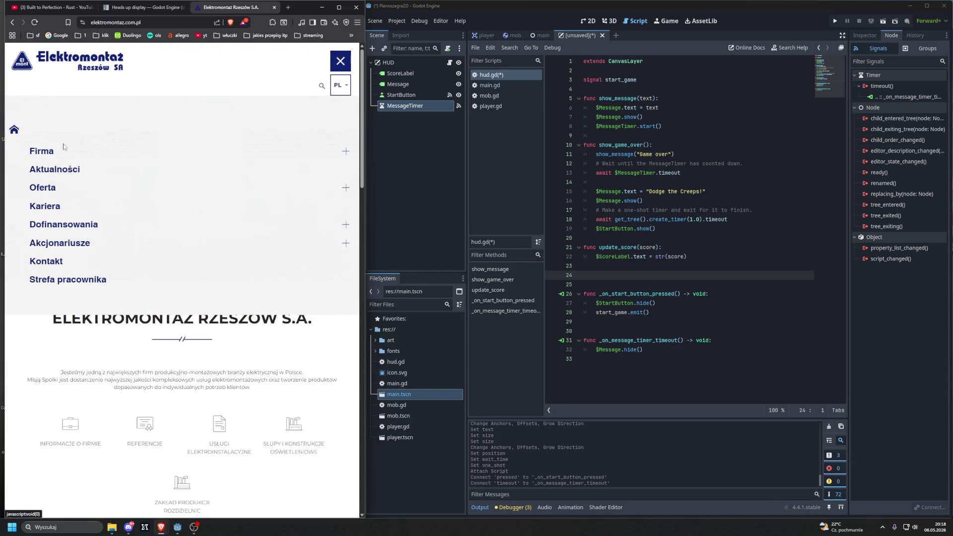
click(46, 208)
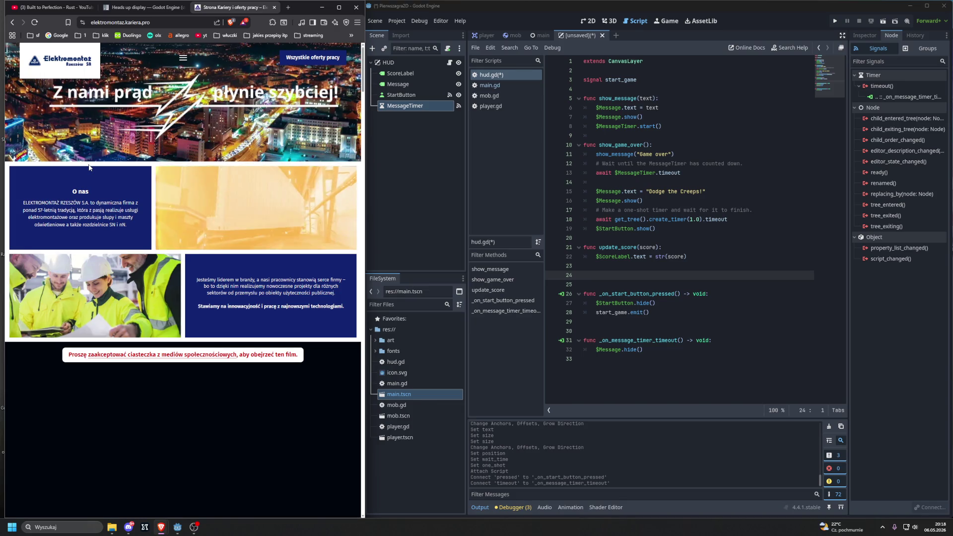
- Scroll the careers page down to the Aktualne oferty pracy listing of 11 job offers
scroll(89, 167, down, 1)
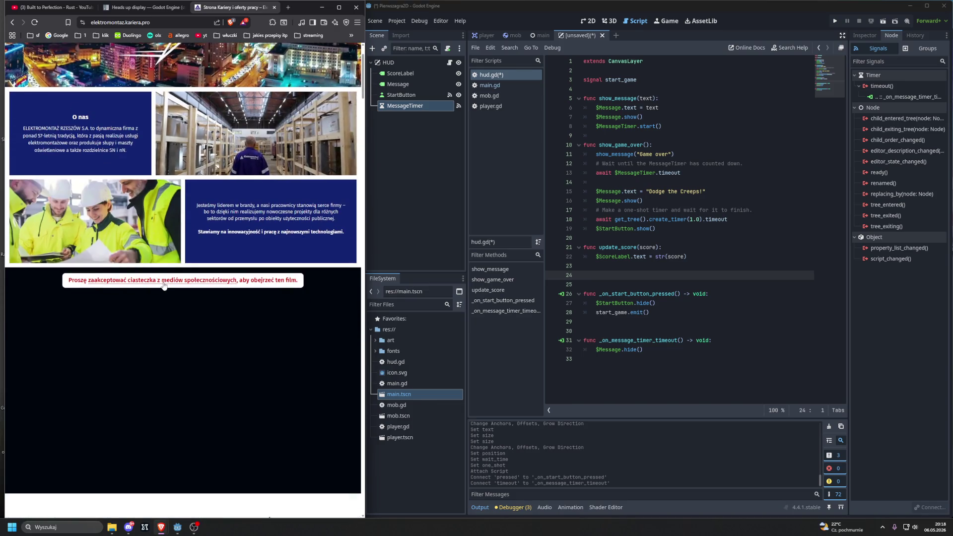
scroll(161, 281, down, 5)
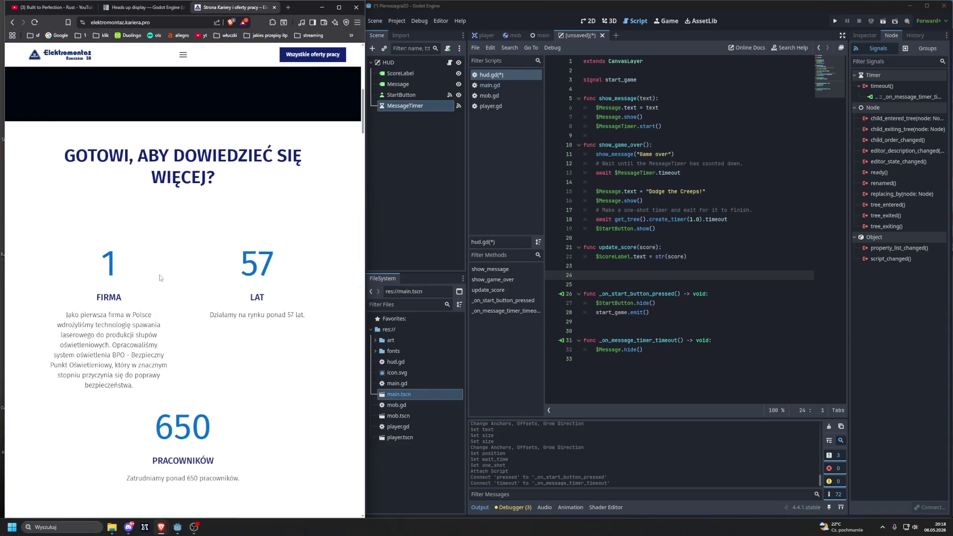
scroll(160, 277, down, 10)
scroll(154, 276, down, 5)
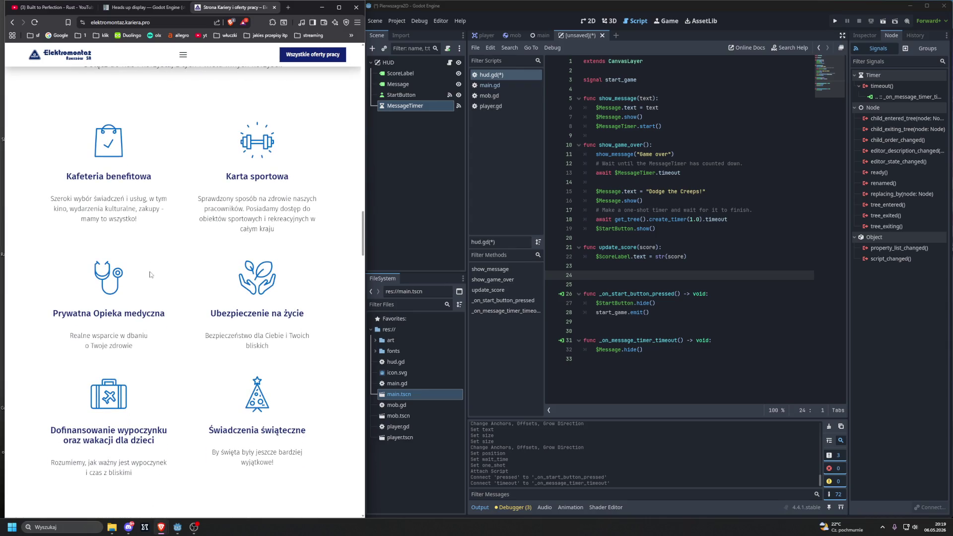
scroll(177, 305, down, 8)
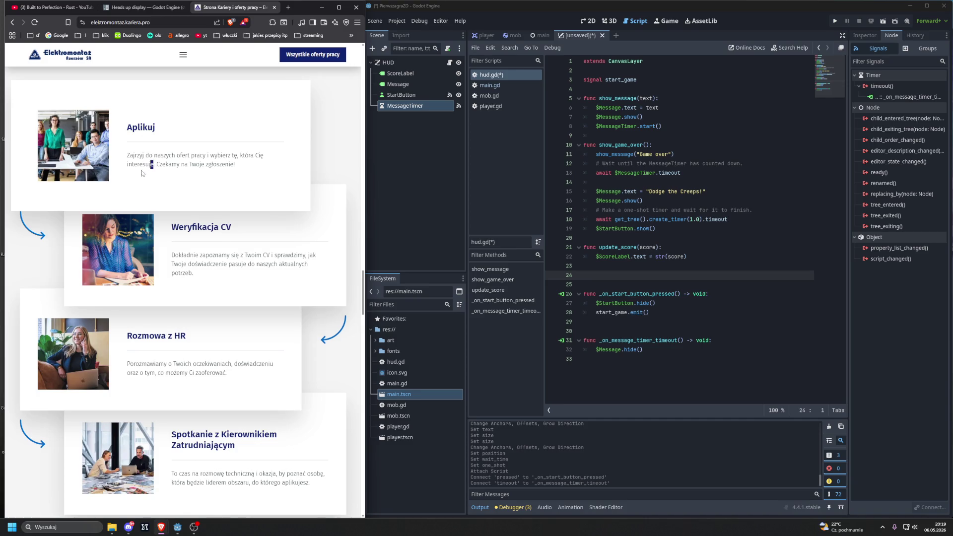
scroll(141, 173, down, 5)
scroll(142, 173, down, 6)
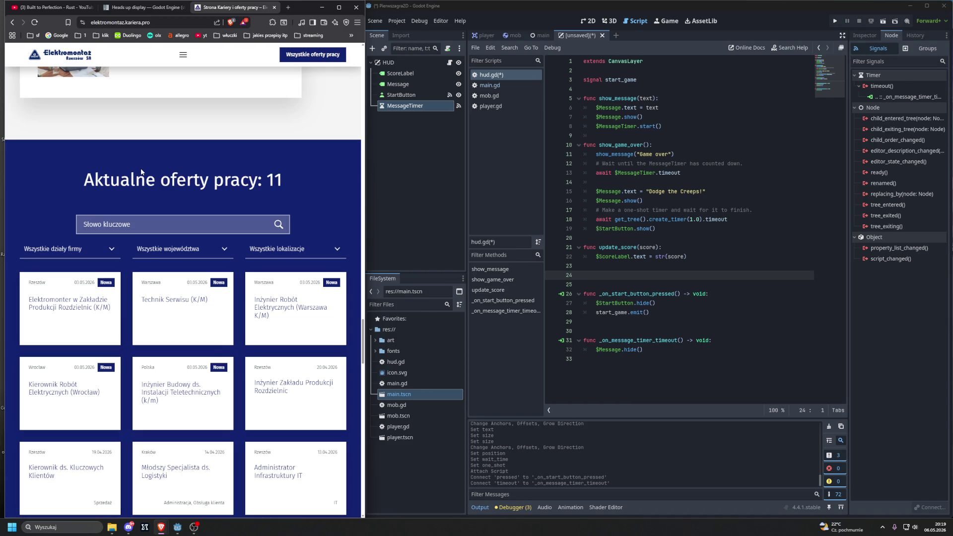
scroll(141, 171, down, 1)
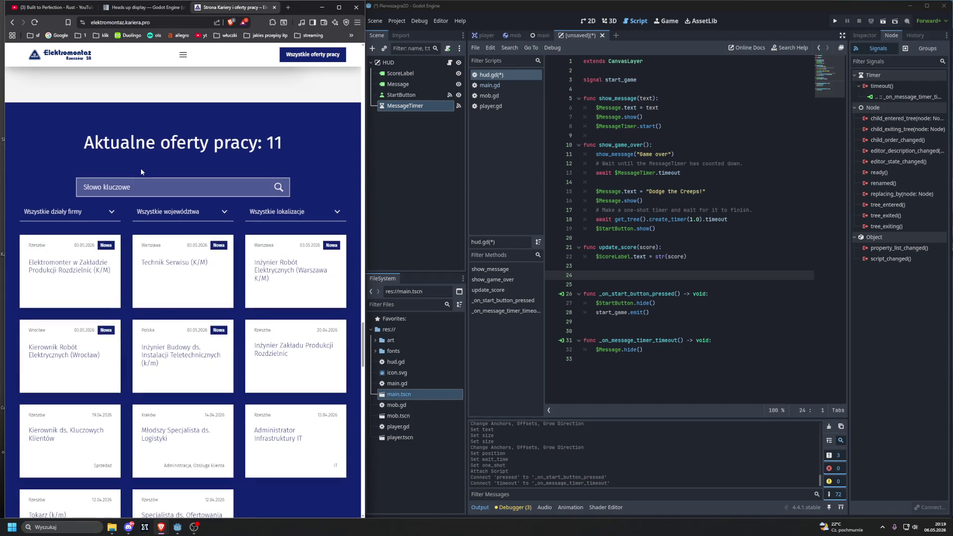
scroll(170, 280, down, 3)
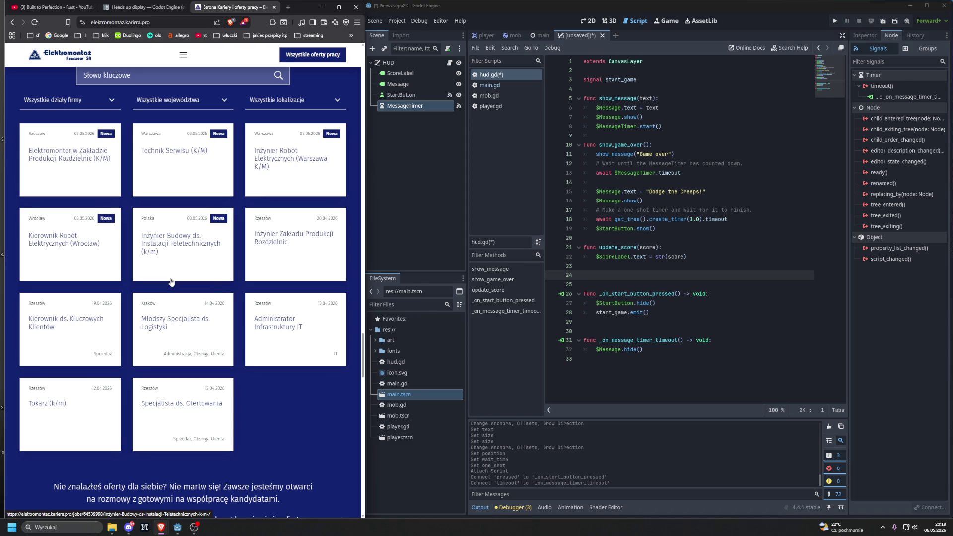
- Open the Tokarz (k/m) offer in a new tab, look it over, then close it
middle_click(42, 412)
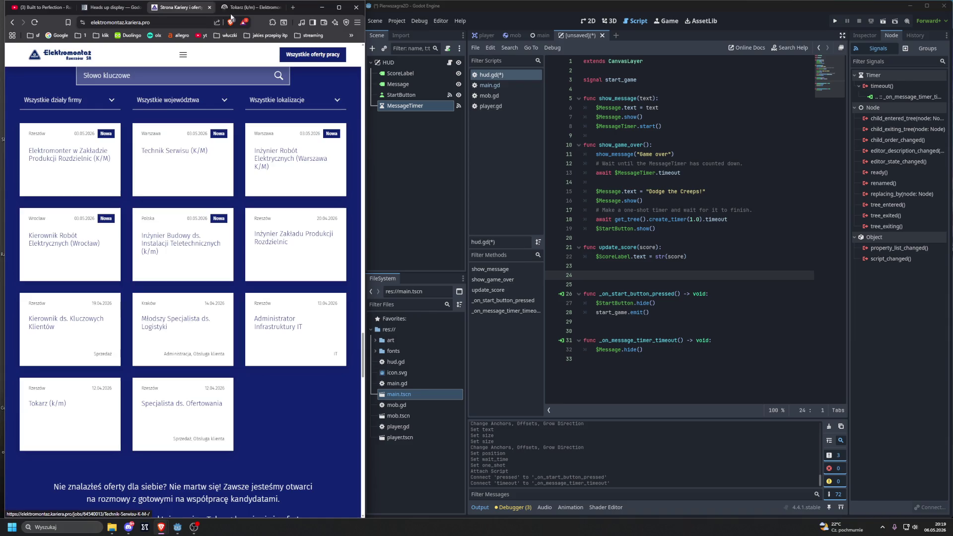
click(231, 7)
scroll(276, 178, down, 2)
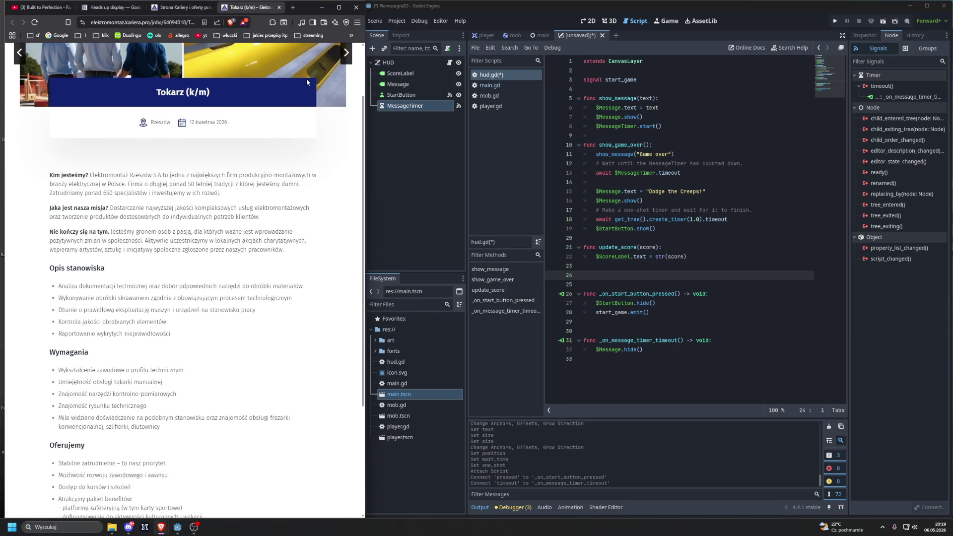
scroll(328, 74, up, 1)
scroll(328, 74, up, 2)
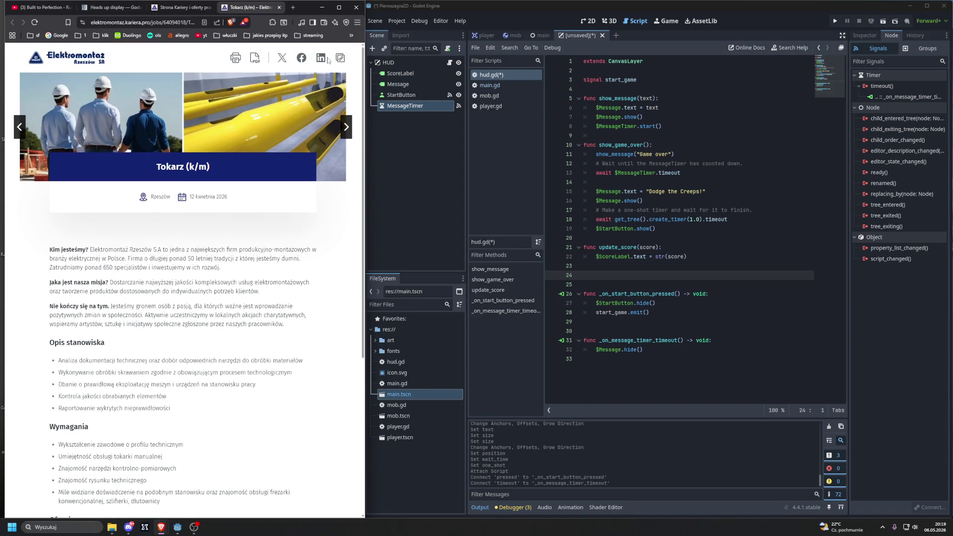
key(ctrl+w)
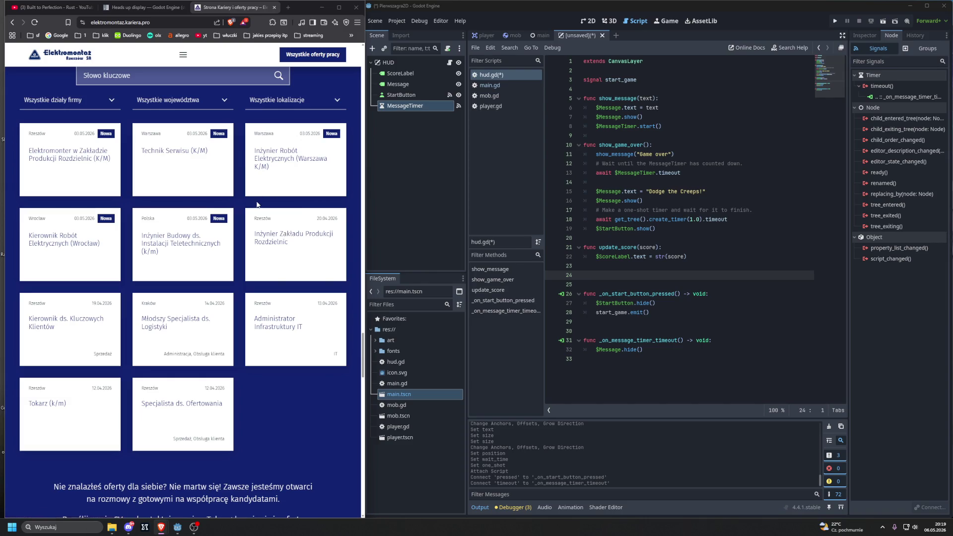
- Open the Specjalista ds. Ofertowania offer in a new tab, view the Elektromonter offer, and close the listing tab
middle_click(187, 403)
scroll(187, 403, up, 1)
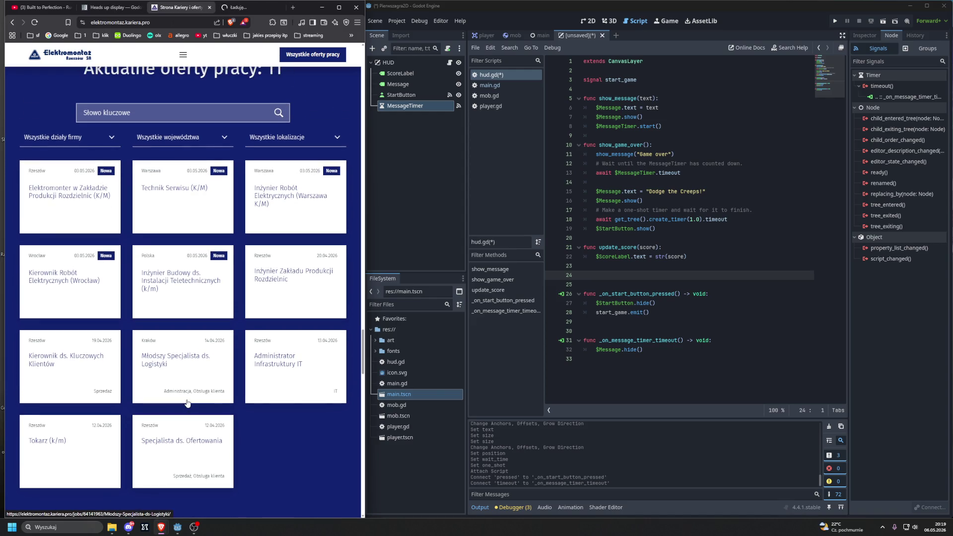
click(74, 196)
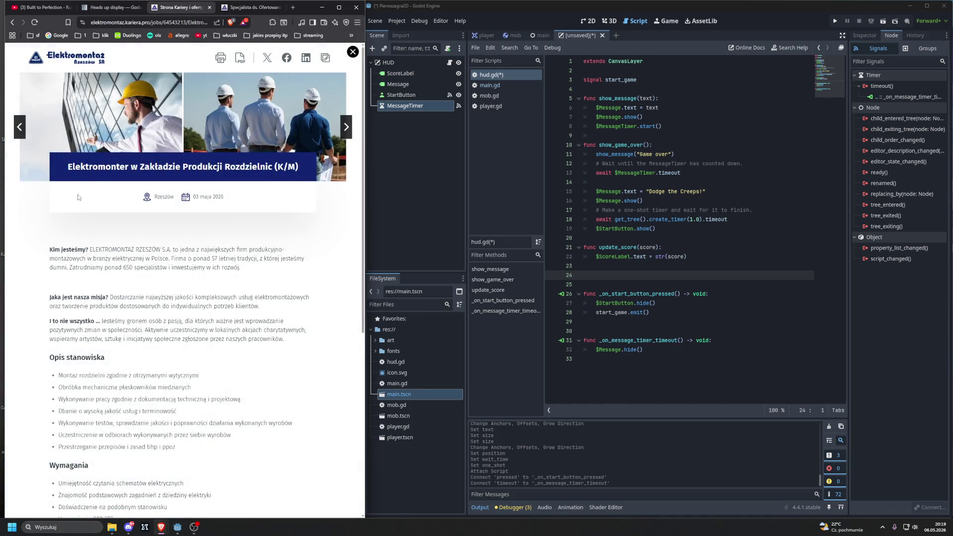
scroll(77, 197, down, 1)
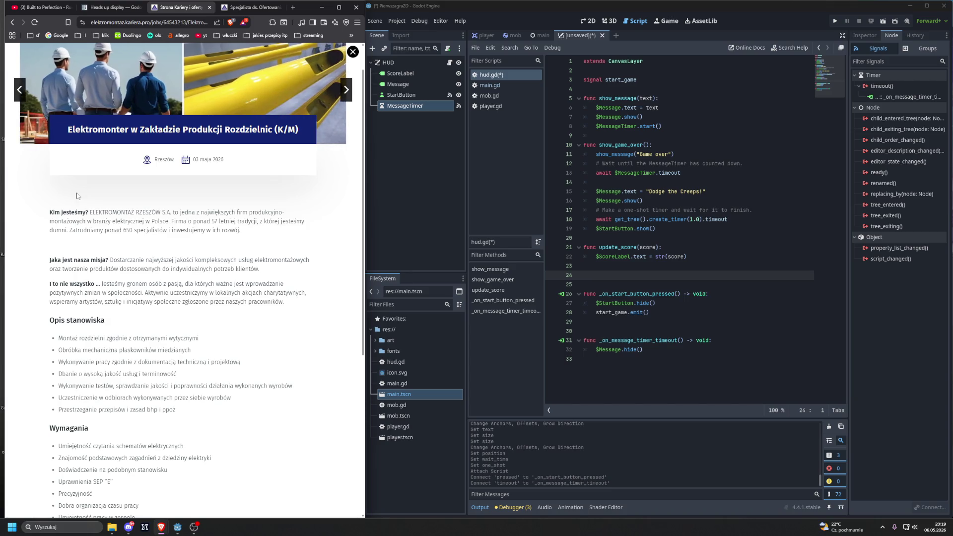
scroll(82, 184, up, 2)
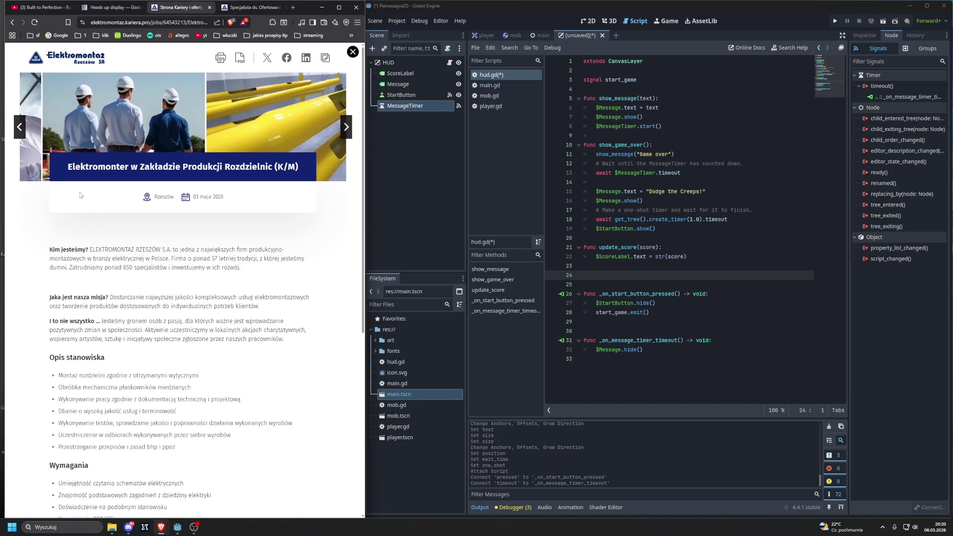
scroll(80, 195, down, 5)
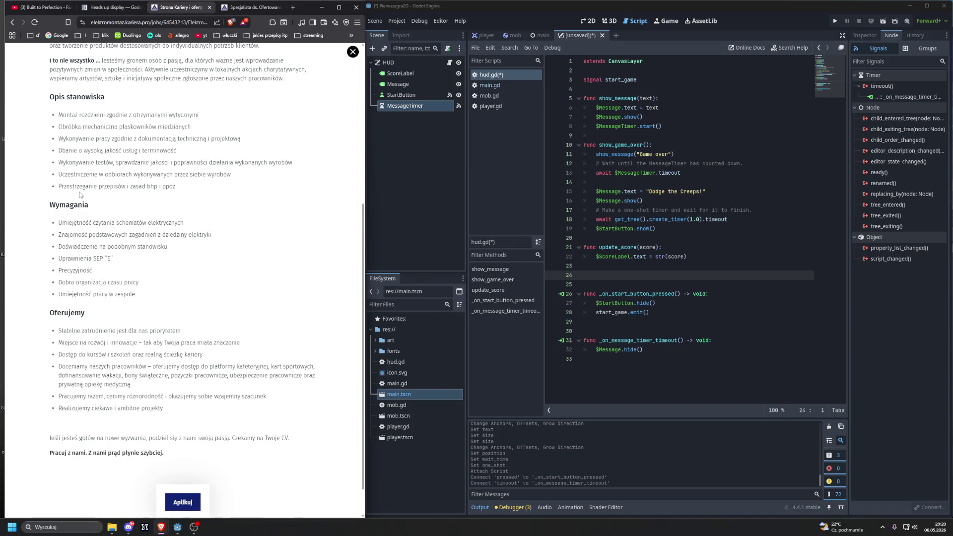
key(ctrl+w)
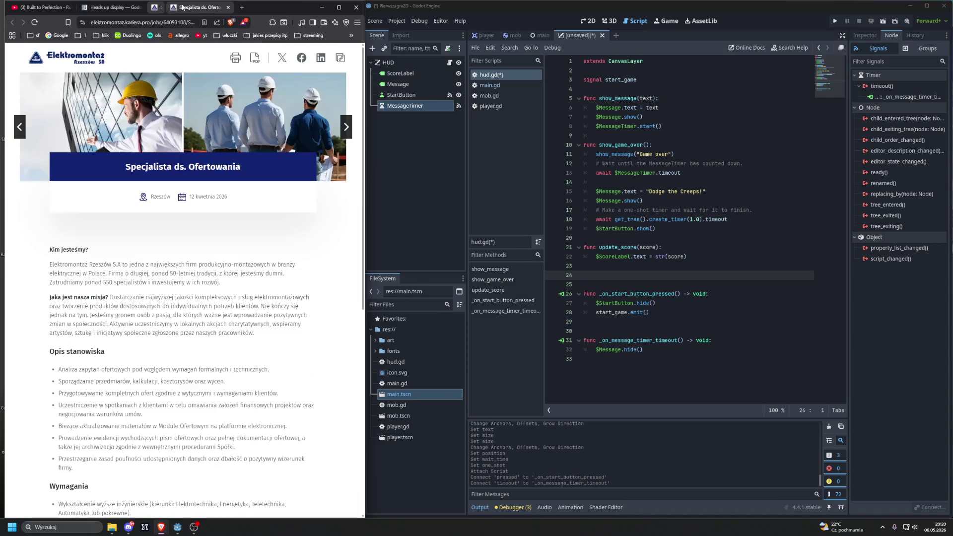
- Close the Specjalista ds. Ofertowania tab, reopen it from Historia, then close it again
scroll(180, 208, down, 1)
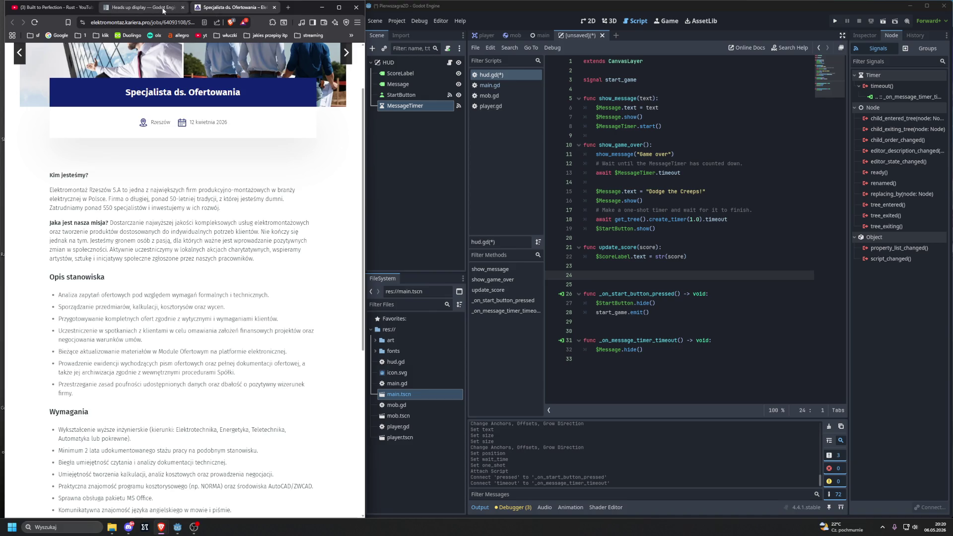
middle_click(198, 10)
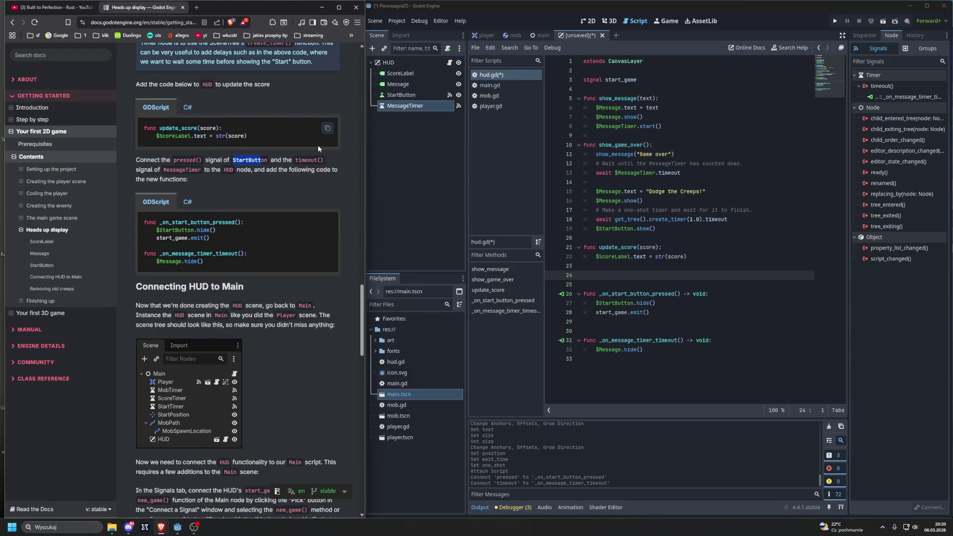
click(357, 22)
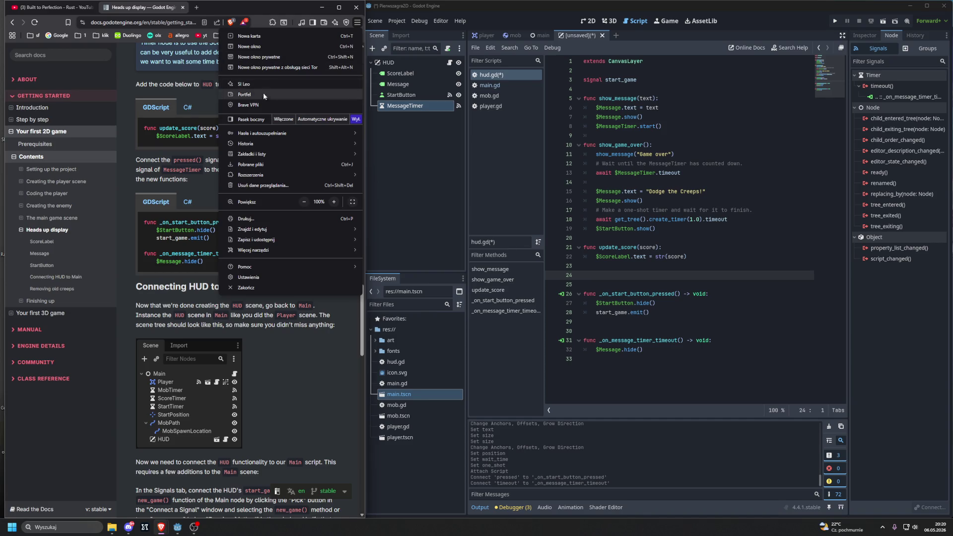
mouse_move(257, 142)
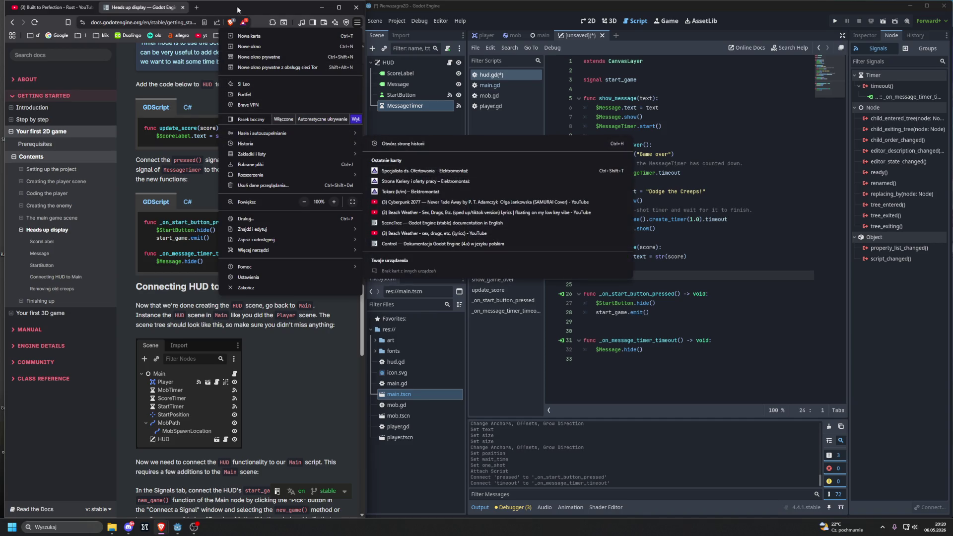
click(421, 171)
scroll(218, 175, down, 1)
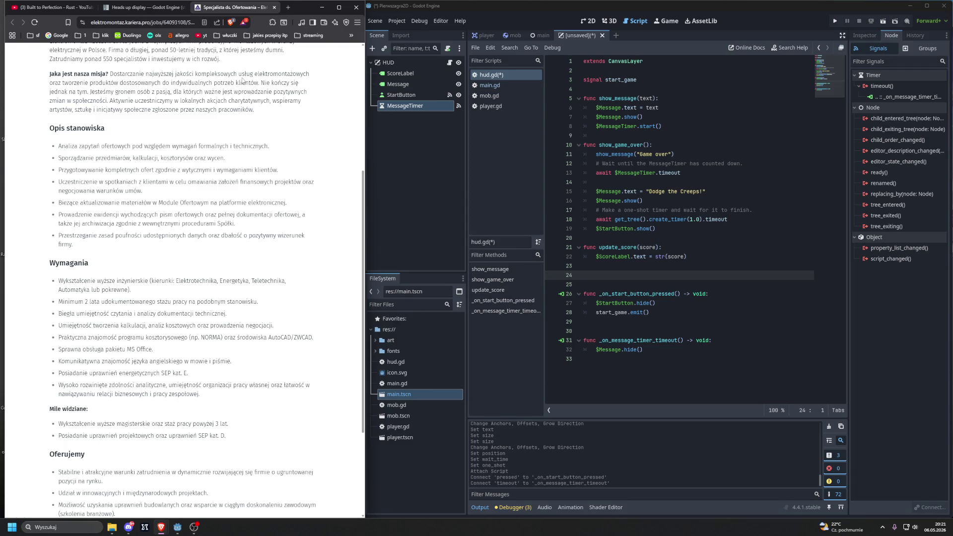
middle_click(226, 14)
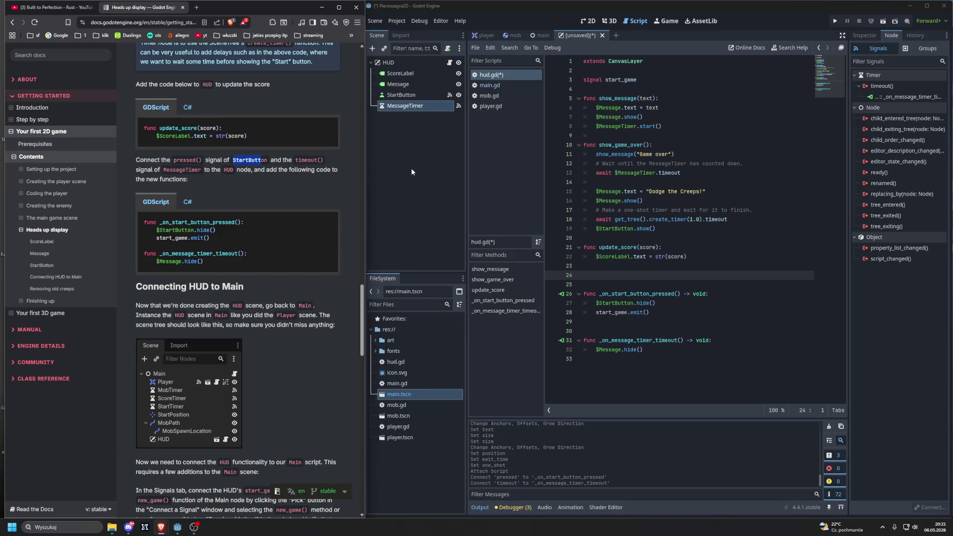
- Read down to the 'Connecting HUD to Main' section of the Godot tutorial in Brave
key(alt+Tab)
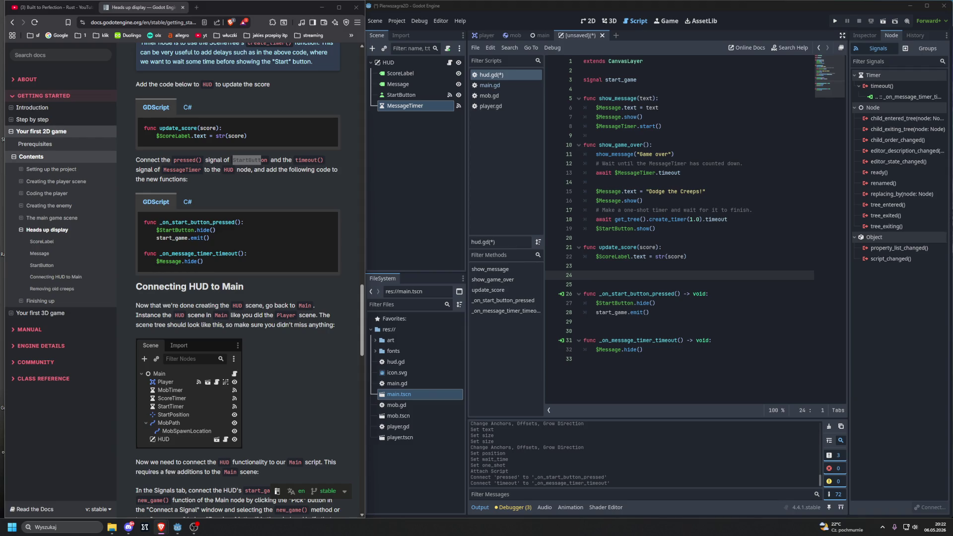
click(141, 8)
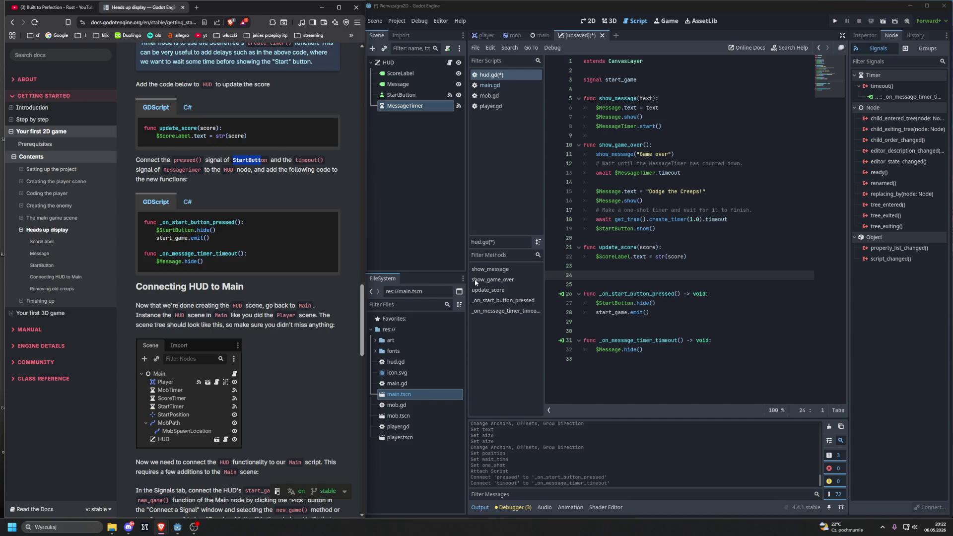
scroll(279, 211, down, 2)
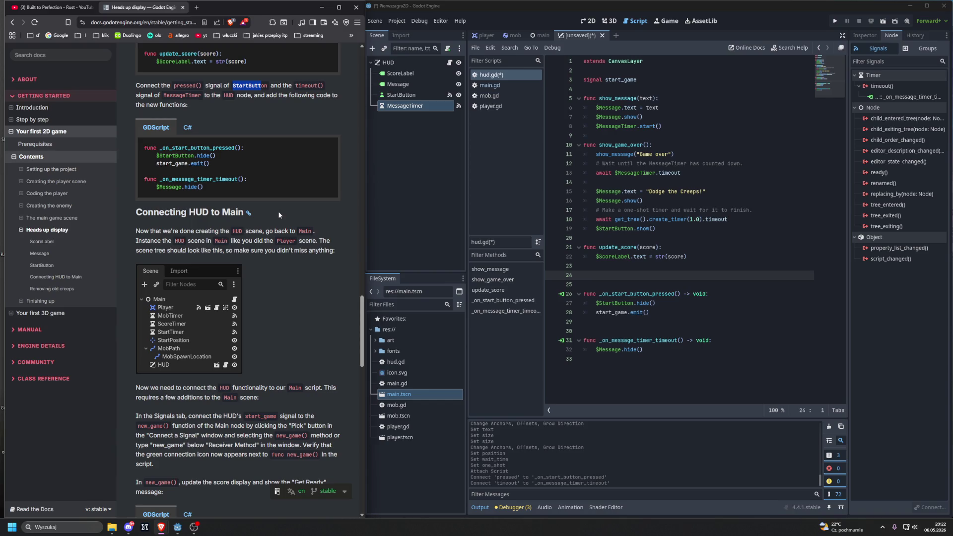
scroll(278, 214, down, 1)
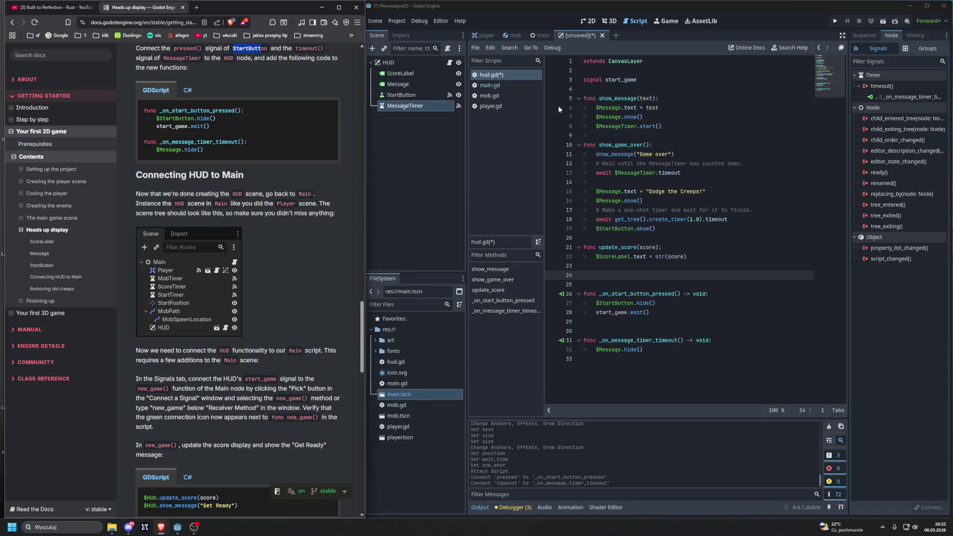
click(582, 43)
- Save the HUD scene as hud.tscn and switch to the main scene
key(ctrl+s)
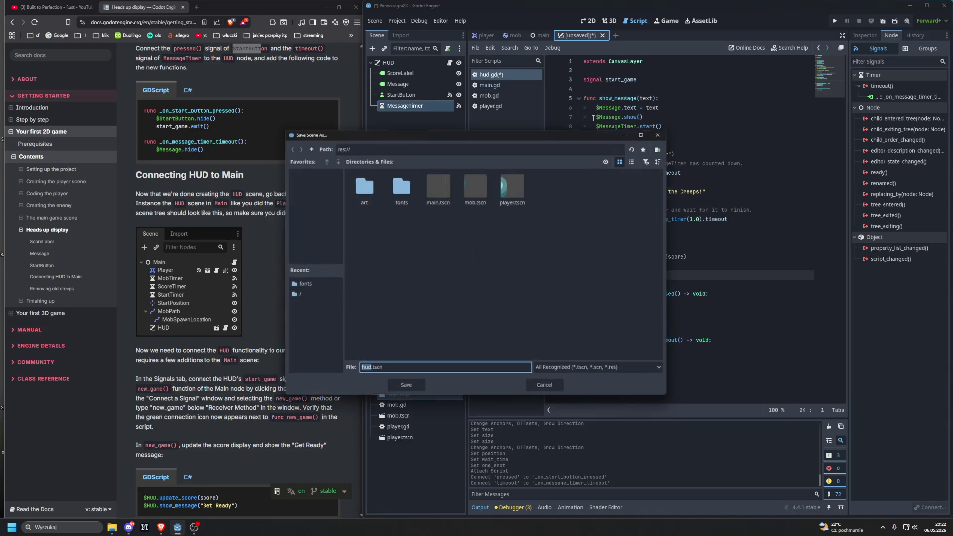
click(405, 389)
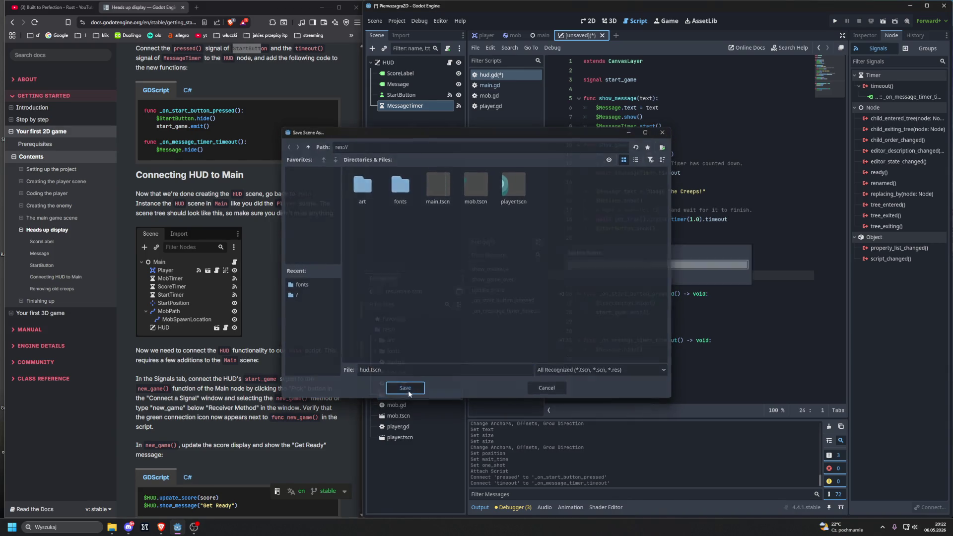
click(542, 36)
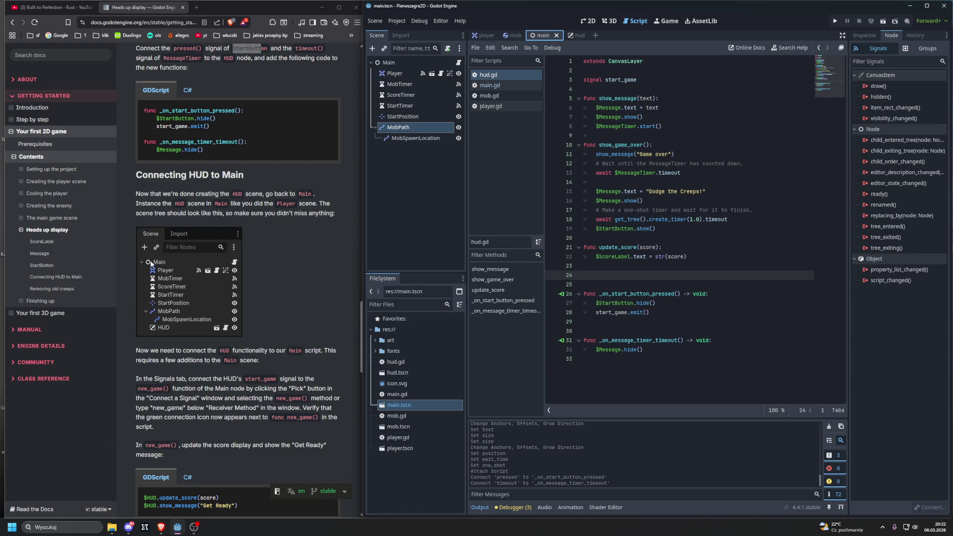
- Instance hud.tscn as a child of the Main root node
click(392, 63)
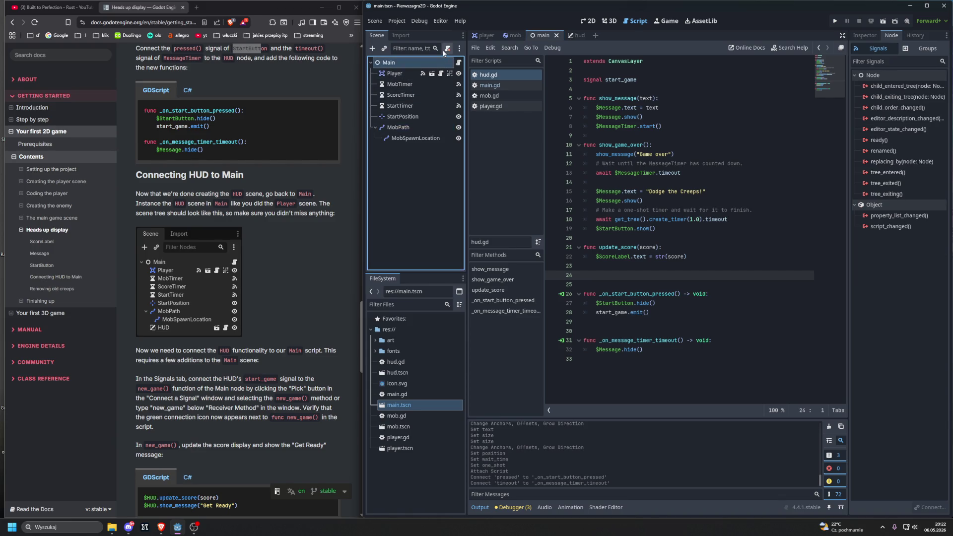
click(385, 51)
double_click(370, 229)
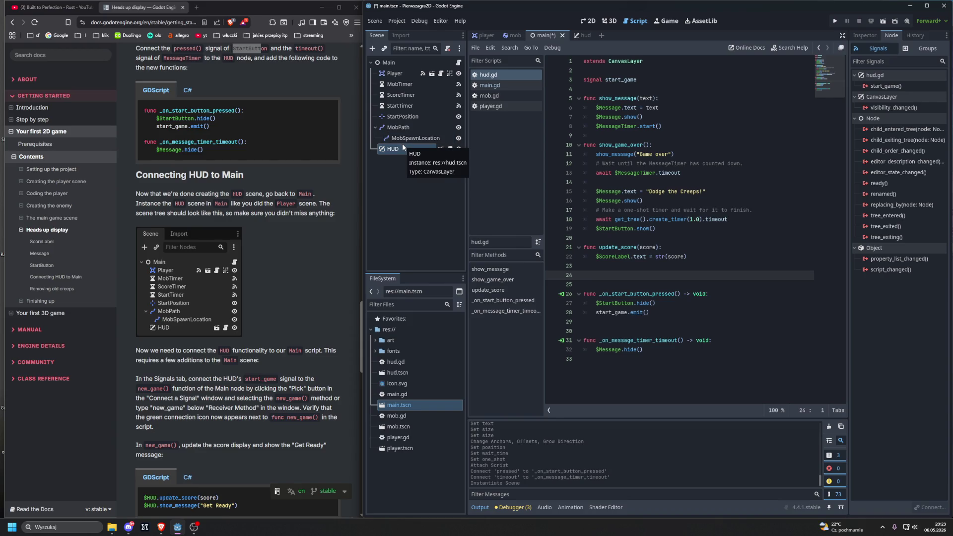
click(422, 164)
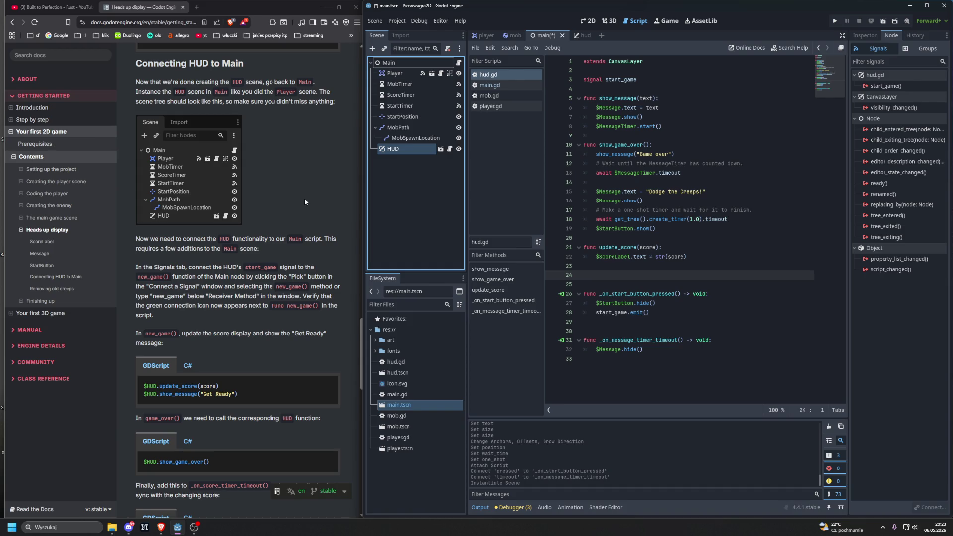
scroll(305, 202, down, 2)
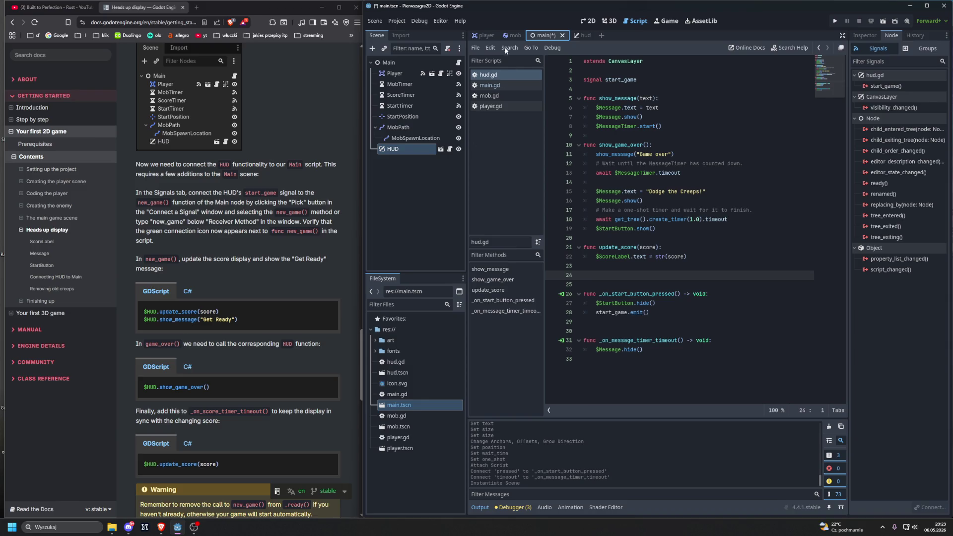
- Switch between the mob and main scenes, checking the mob's screen notifier properties in the Inspector
click(513, 35)
click(546, 36)
click(513, 35)
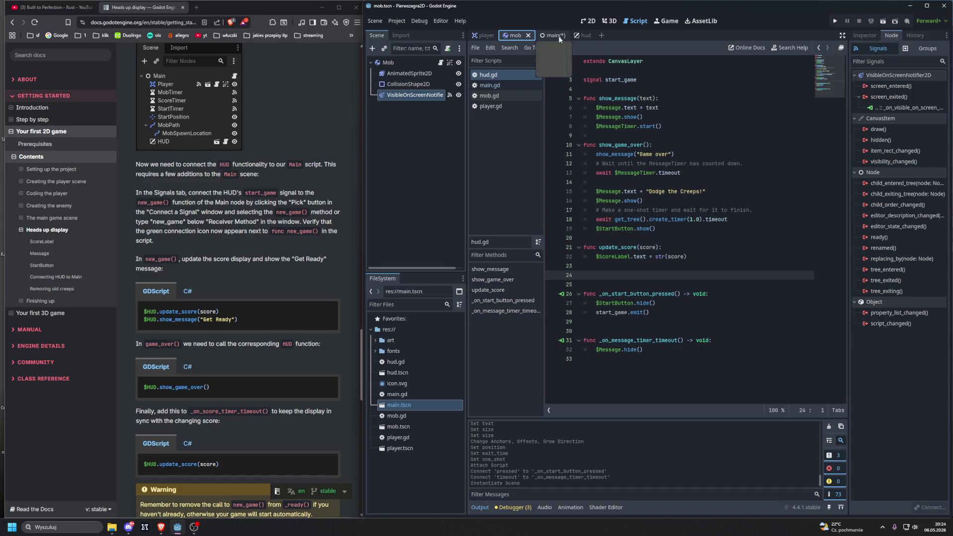
click(866, 36)
click(546, 35)
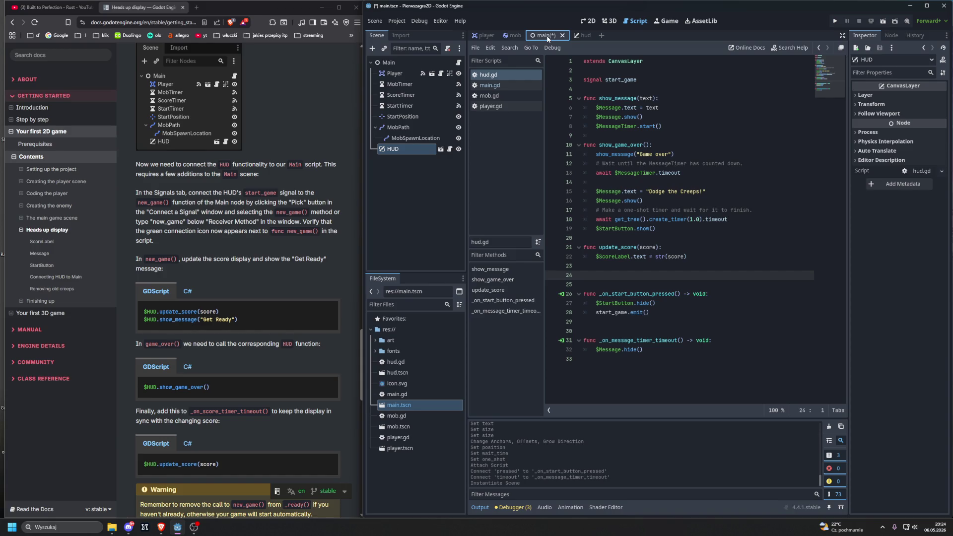
- Drag the main scene tab to the front of the scene tab bar, then show the HUD's signals
drag(546, 38, 597, 38)
drag(570, 36, 476, 37)
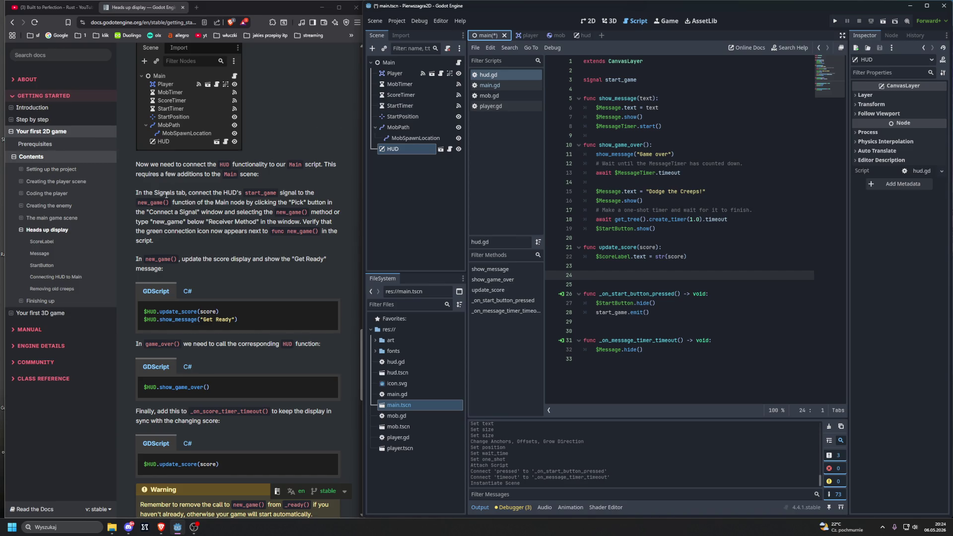
drag(188, 194, 239, 192)
click(397, 149)
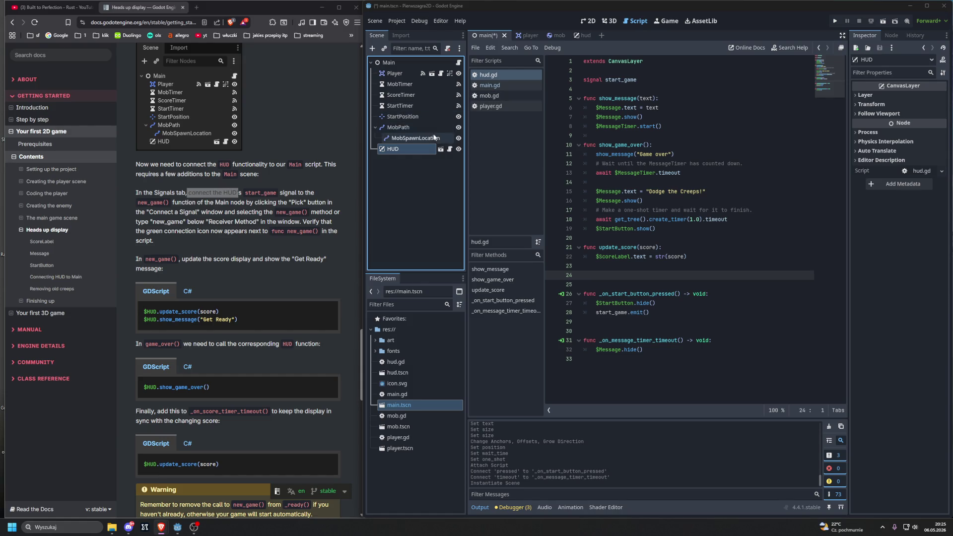
click(890, 36)
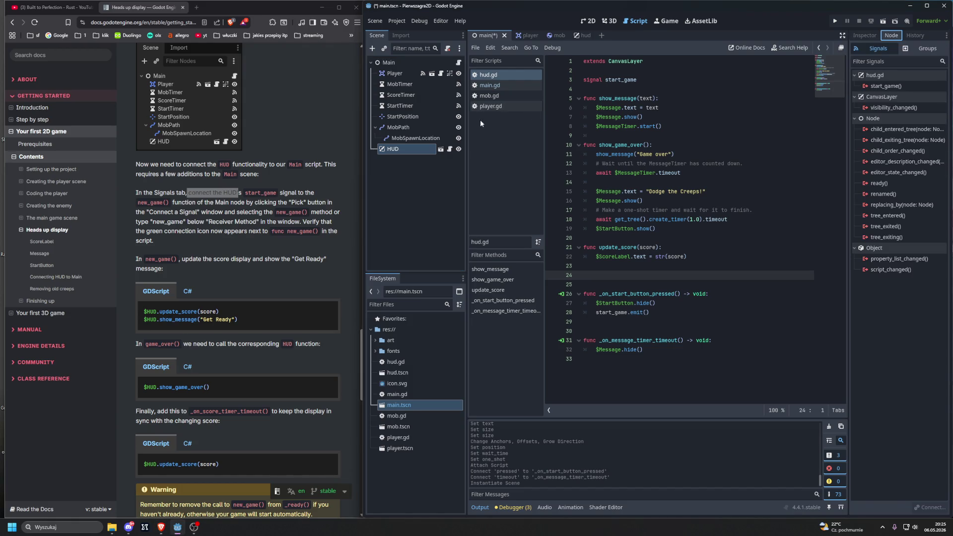
- Select the HUD node and start connecting its start_game signal to Main
click(389, 62)
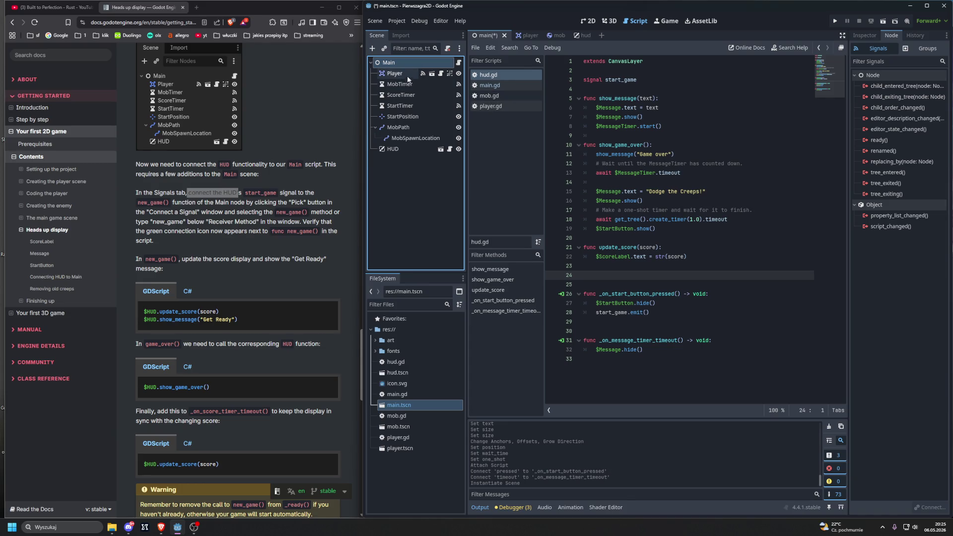
drag(400, 77, 528, 36)
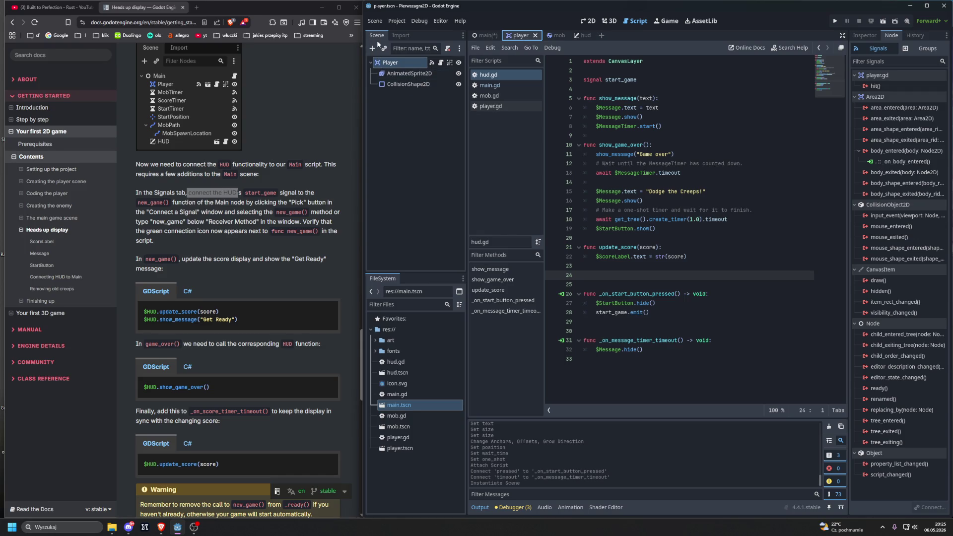
click(485, 35)
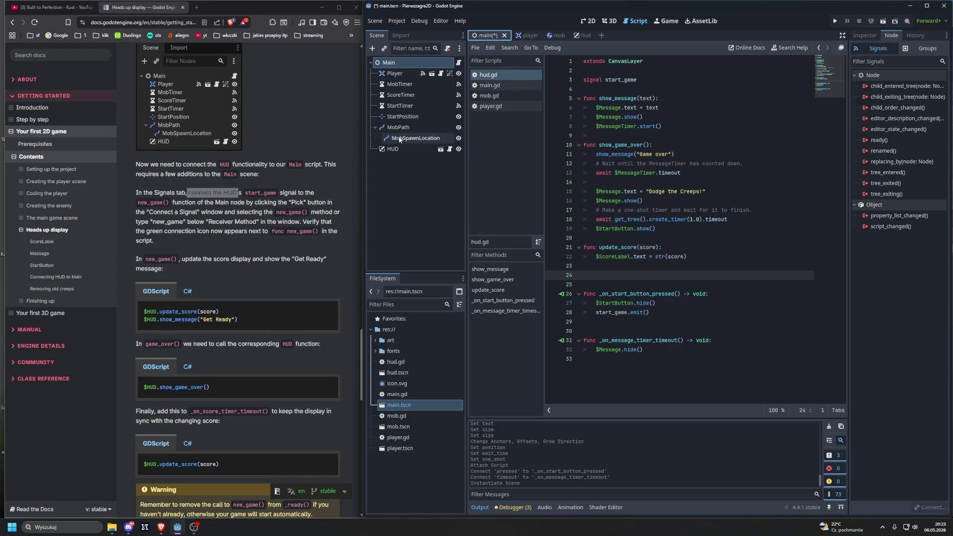
click(400, 145)
click(872, 87)
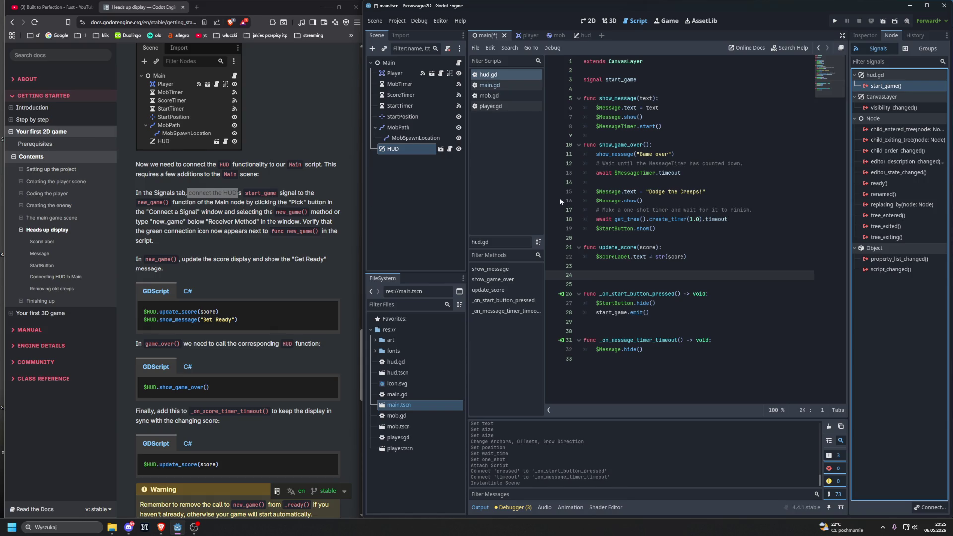
double_click(887, 87)
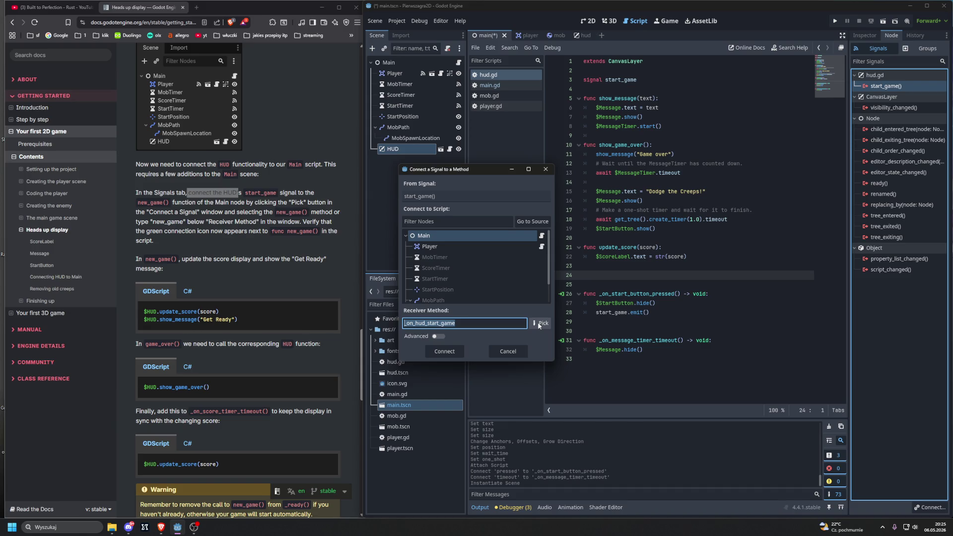
- Pick Main's new_game() as the receiver method and connect HUD's start_game signal to it
click(539, 323)
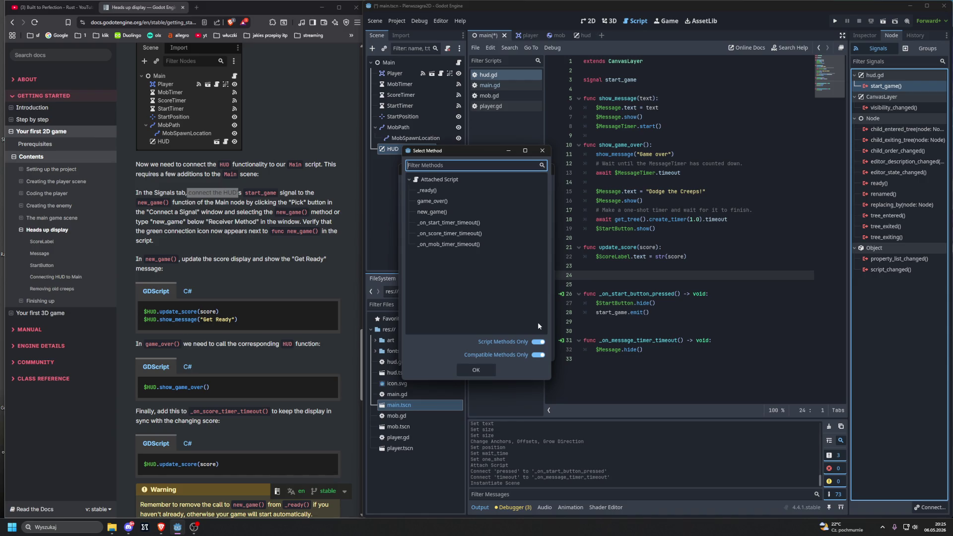
click(442, 213)
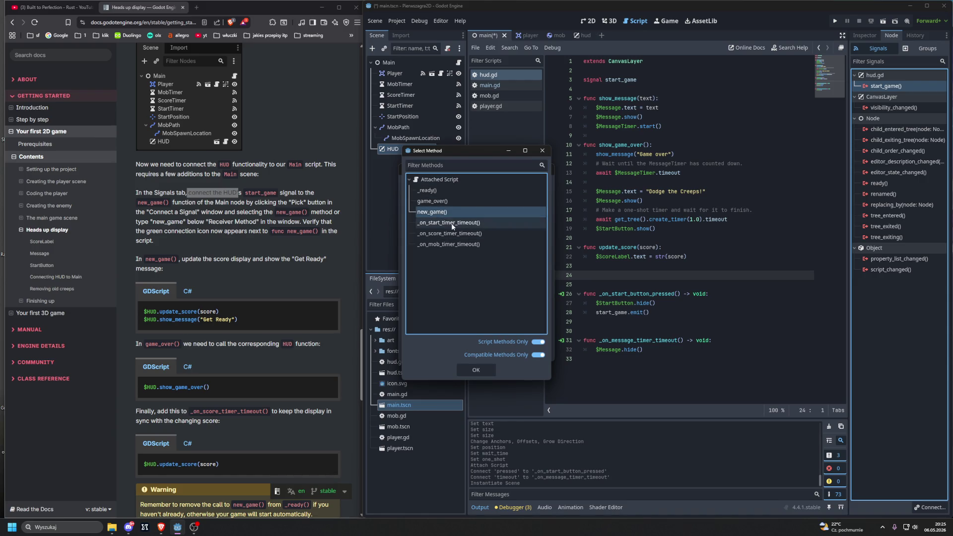
key(Return)
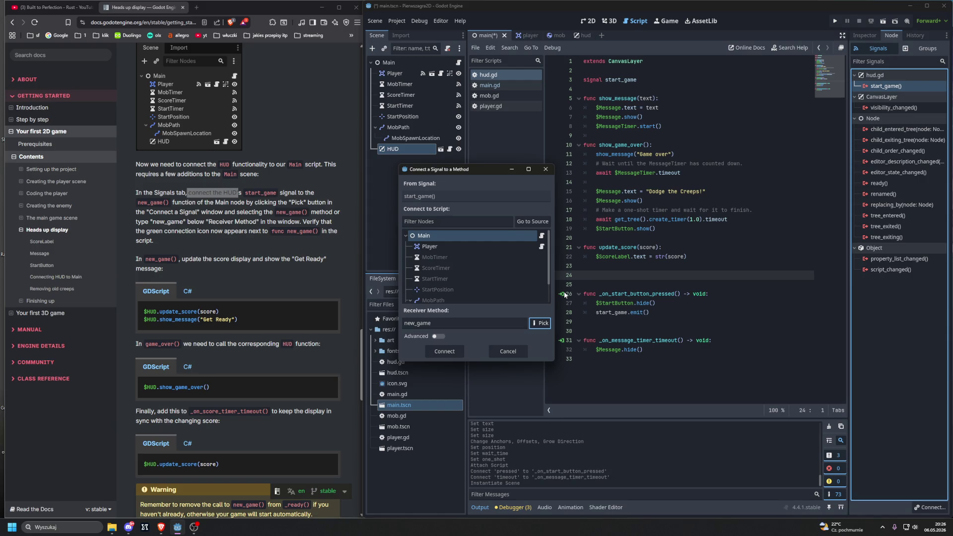
click(441, 352)
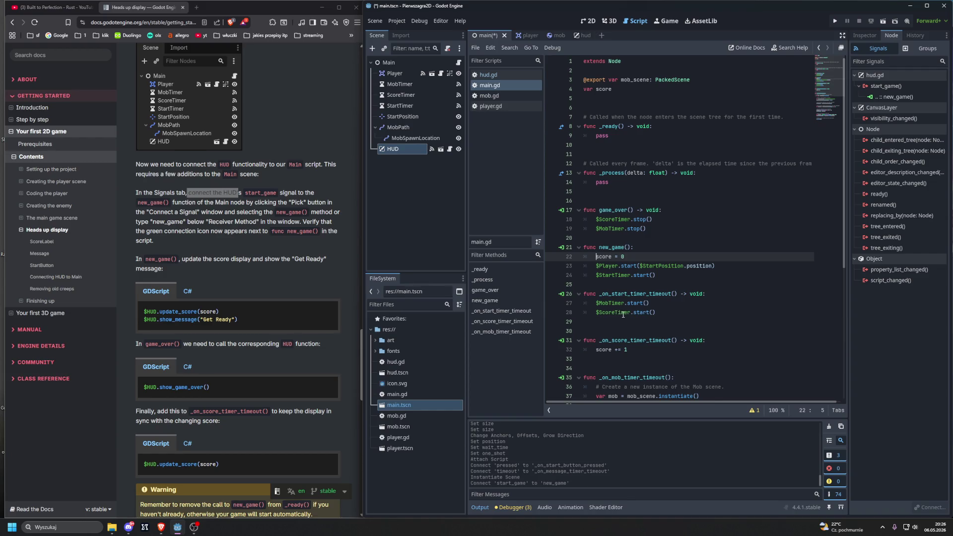
- Review the signal connections listed for new_game and game_over in main.gd, then close them
drag(270, 231, 321, 230)
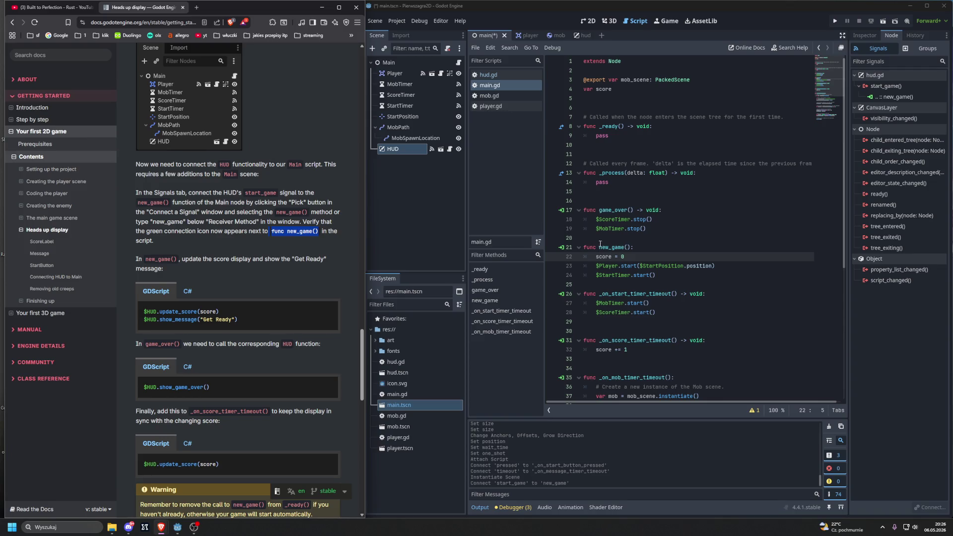
click(561, 247)
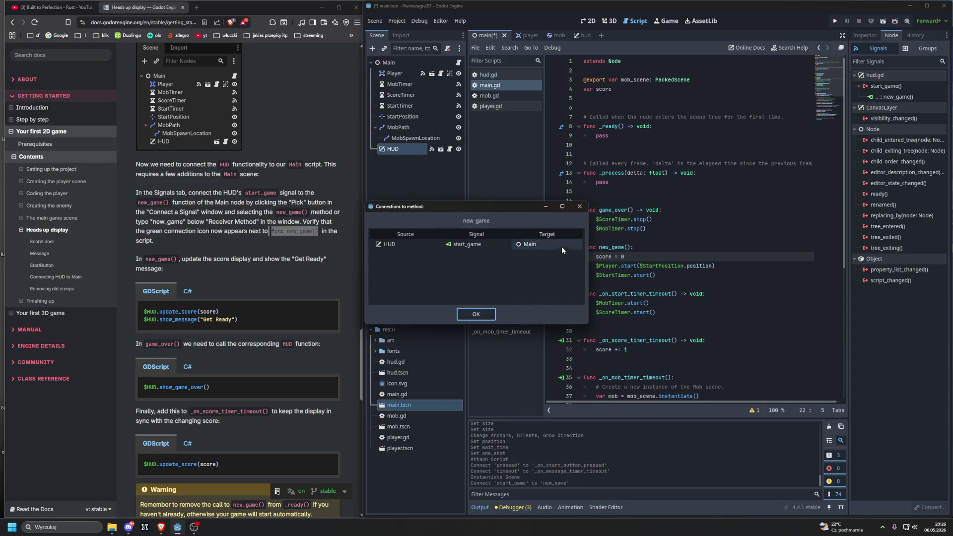
key(Return)
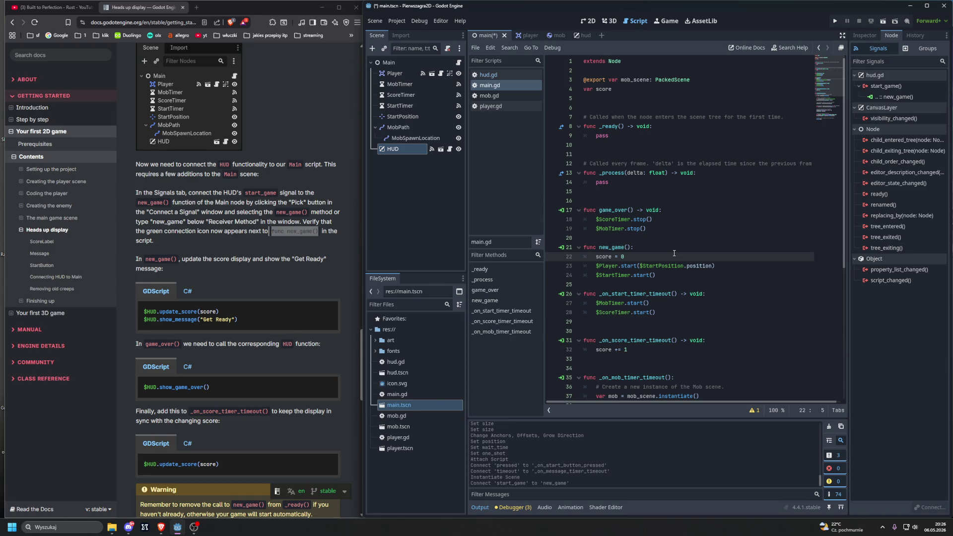
click(561, 210)
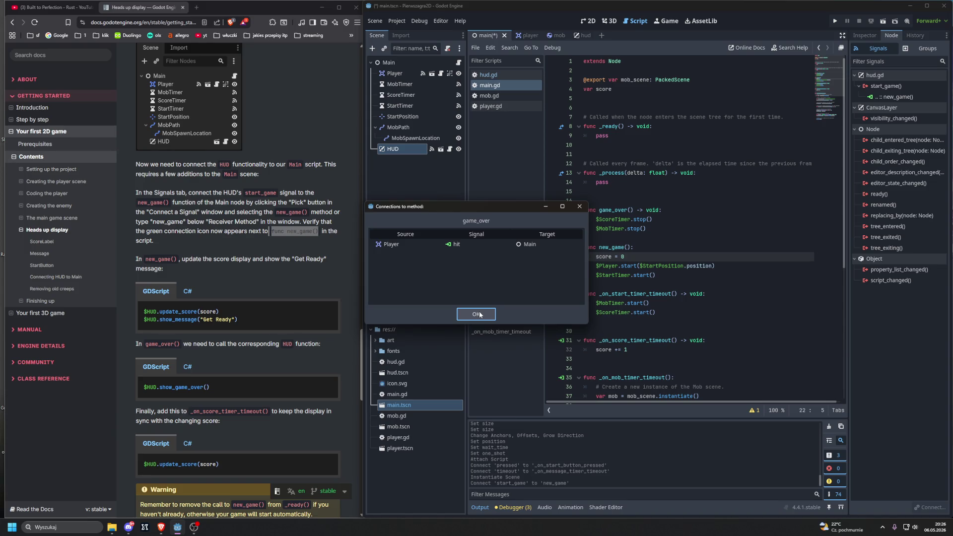
drag(468, 205, 549, 230)
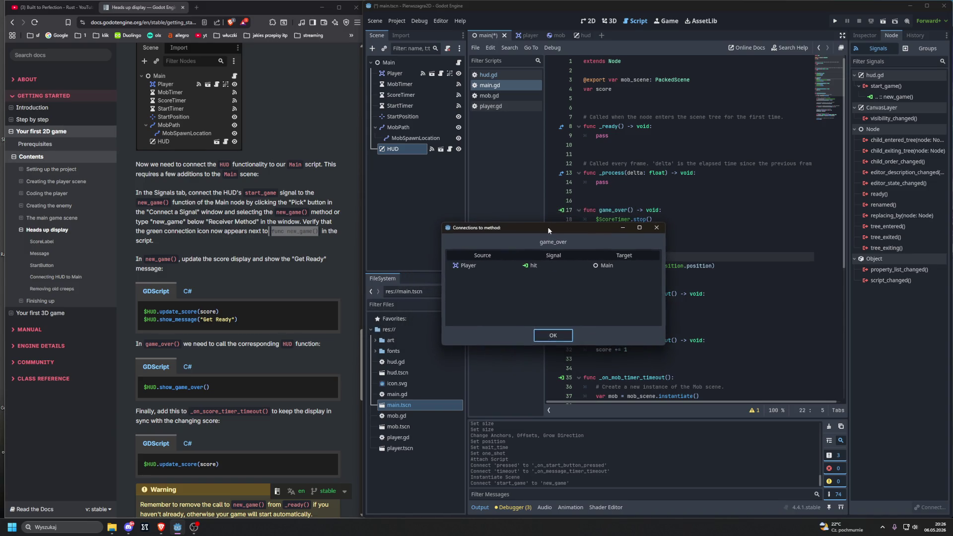
click(543, 336)
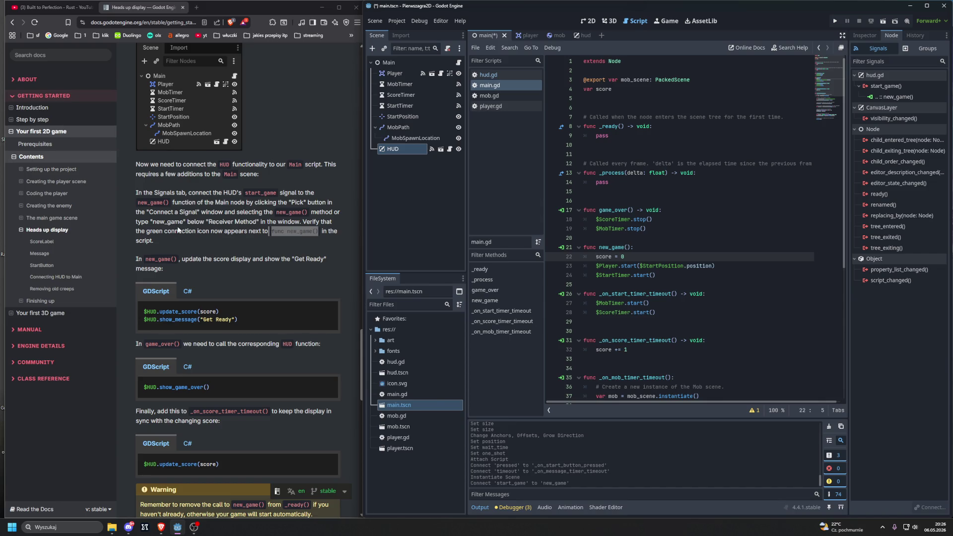
- Check the tutorial's new_game() instructions and place the cursor after the StartTimer start line
click(281, 231)
drag(145, 259, 189, 258)
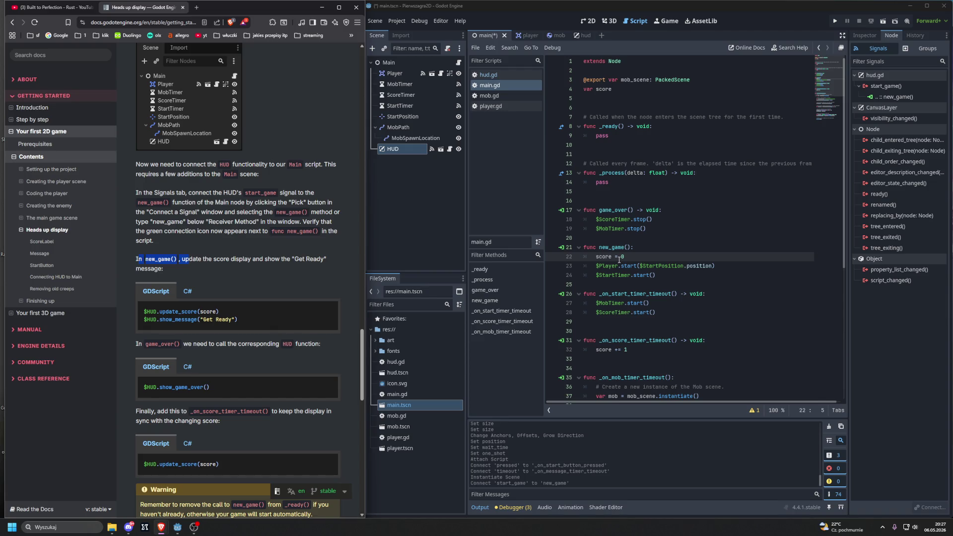
click(295, 263)
scroll(295, 263, down, 1)
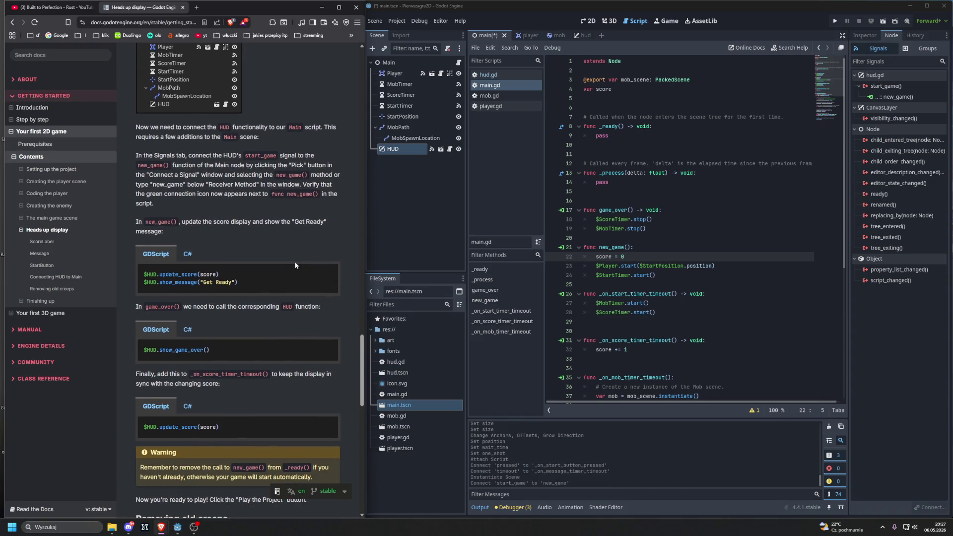
click(679, 276)
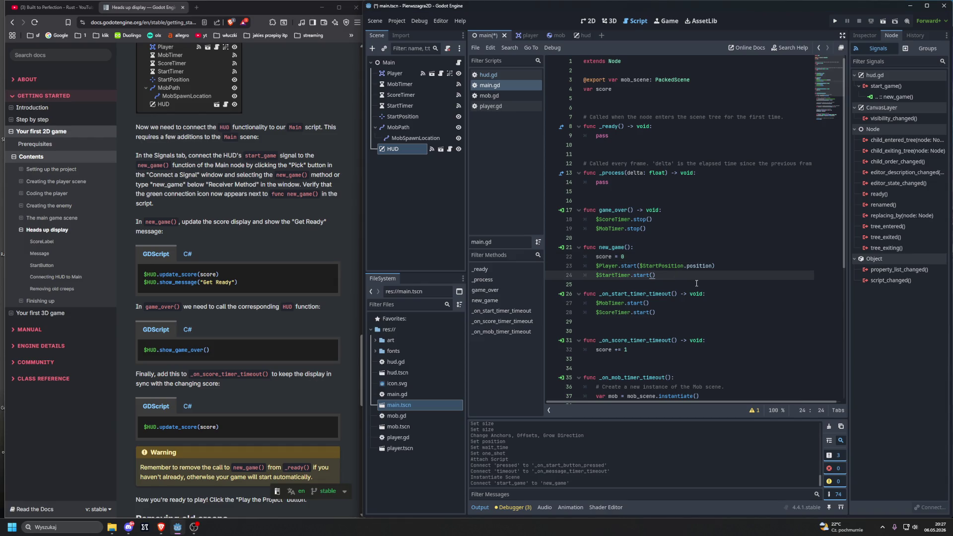
- Add $HUD.update_score(score) and $HUD.show_message("Get Ready") to new_game() using autocomplete
key(Return)
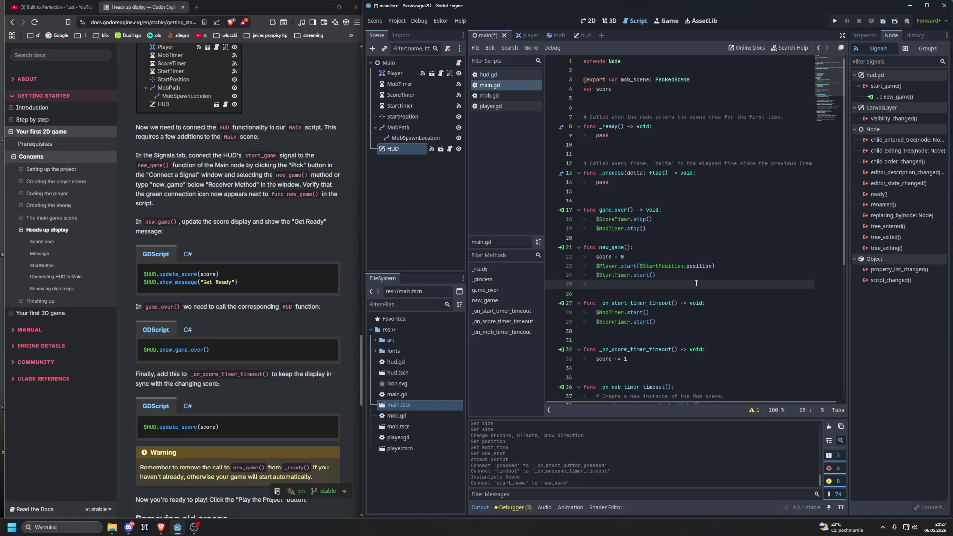
text($)
key(Down)
key(Return)
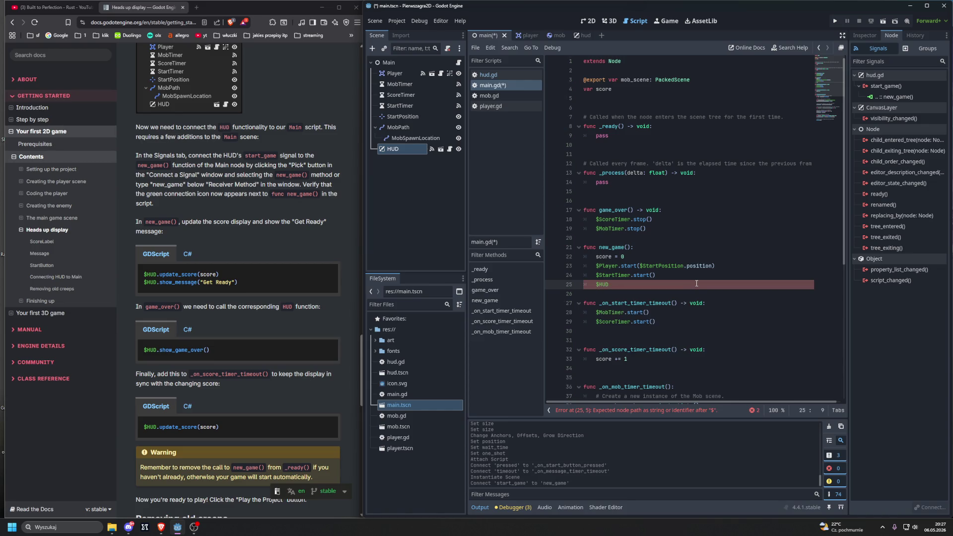
text(.up)
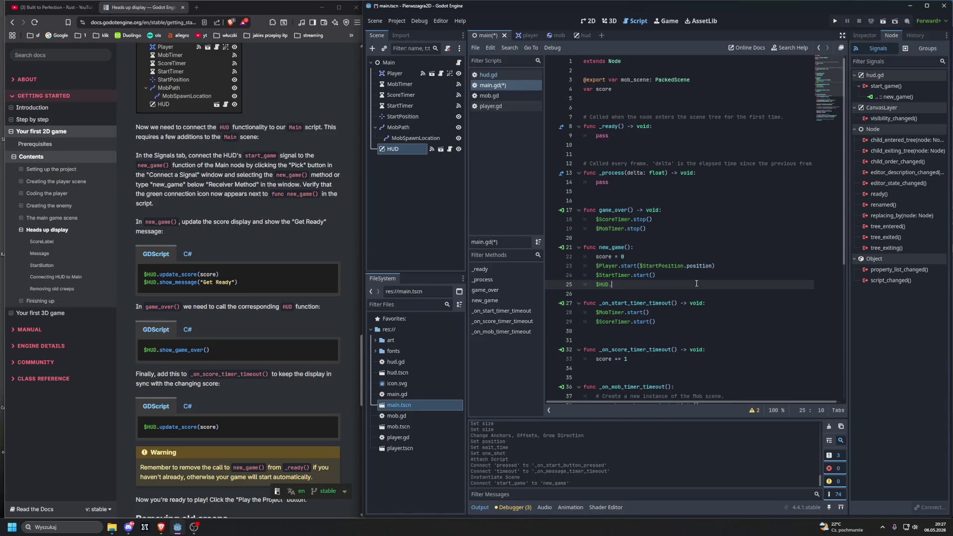
key(Down)
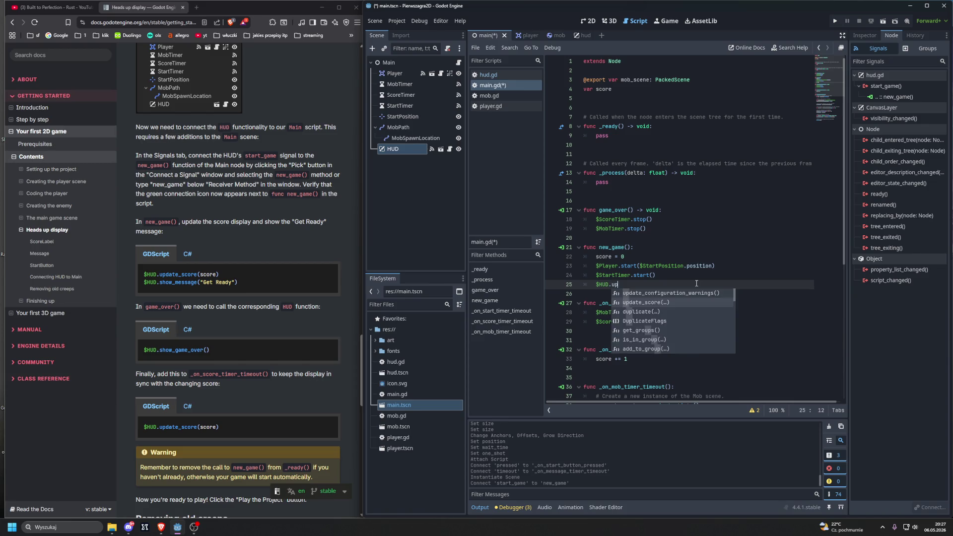
key(Return)
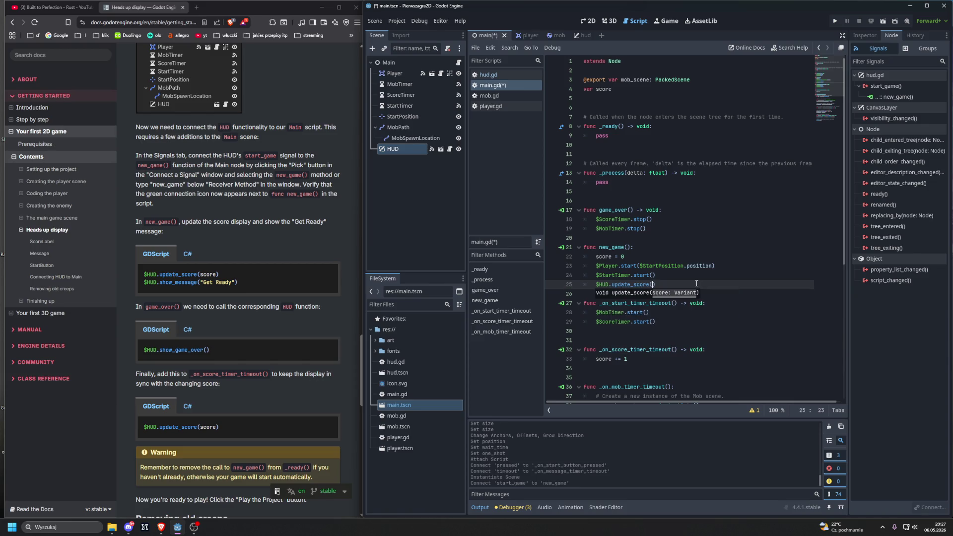
text(score)
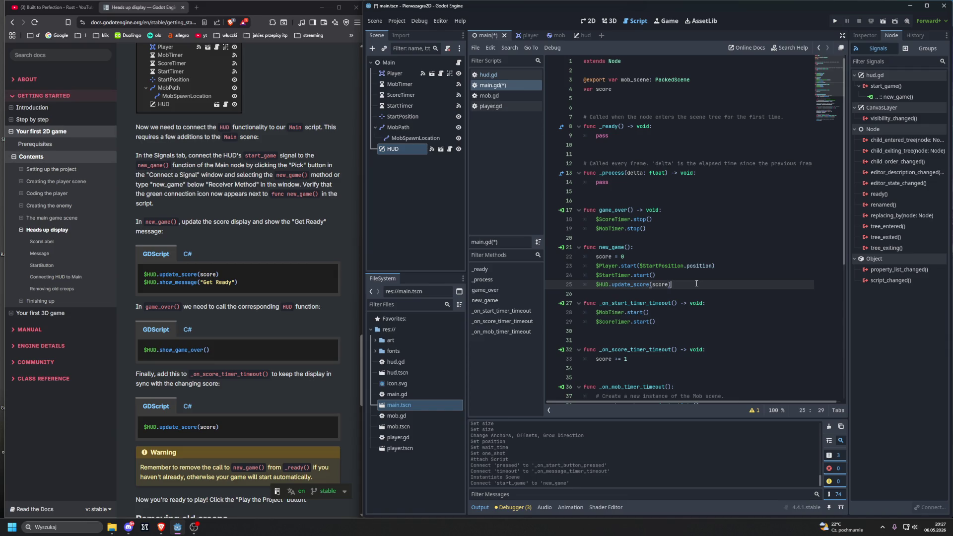
key(Return)
text($HUD.show)
key(Down)
key(Down)
key(Return)
text("Get )
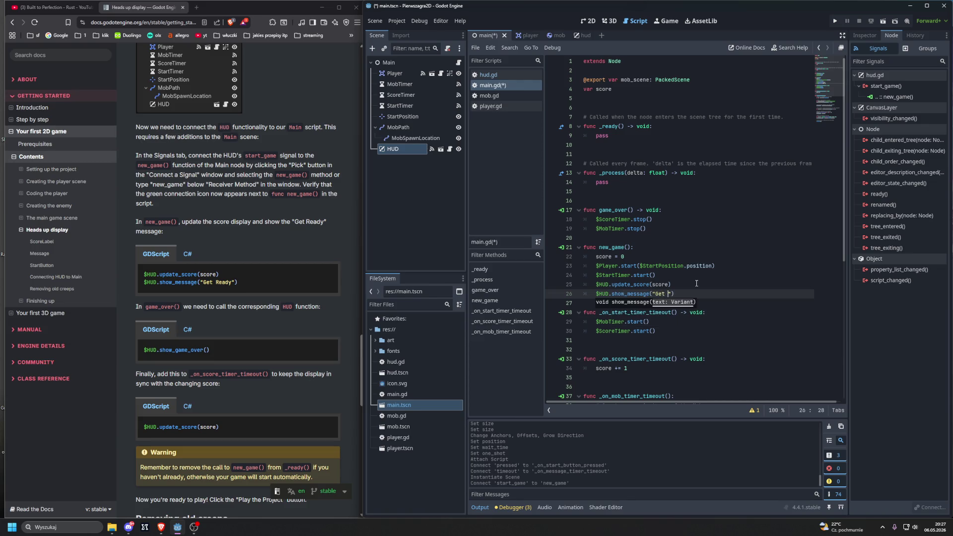
text(Ready)
- Open a single blank line at the end of game_over()
key(Up)
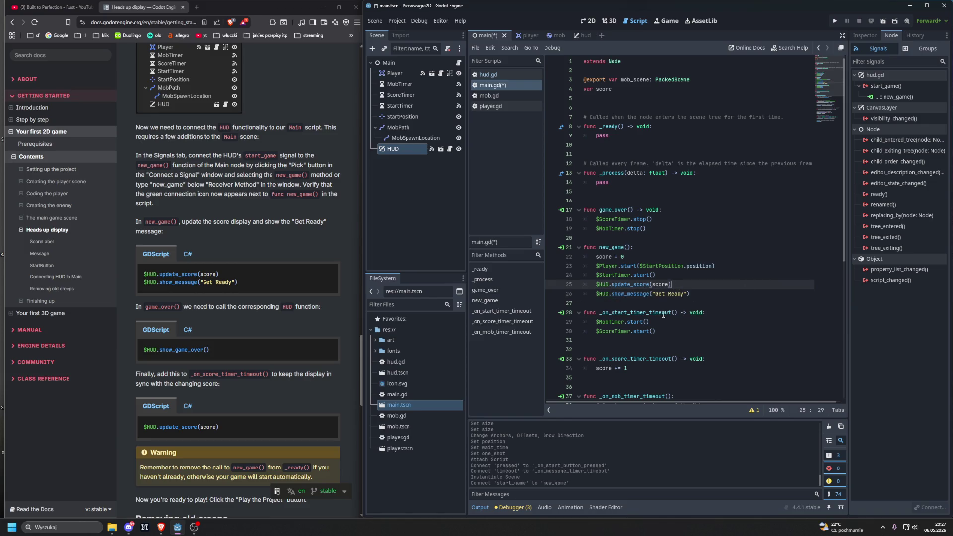
click(632, 234)
key(Return)
click(681, 230)
key(Return)
key(Delete)
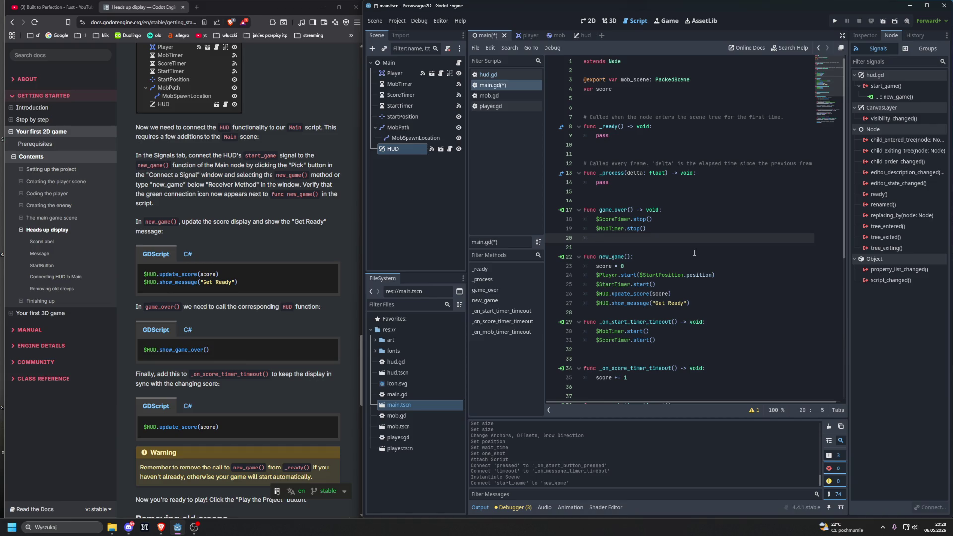
- Append $HUD.show_game_over() to game_over() using the autocomplete suggestions
text($)
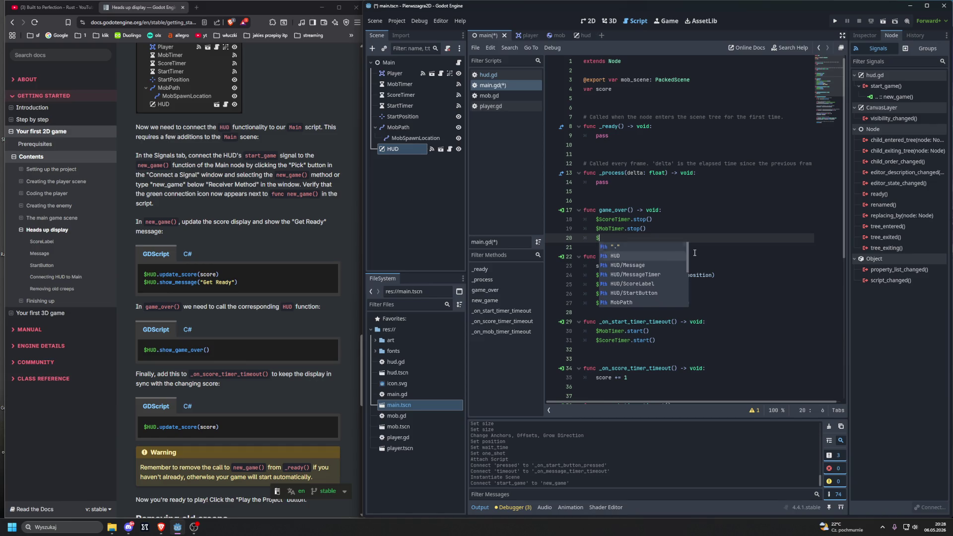
key(Down)
key(Return)
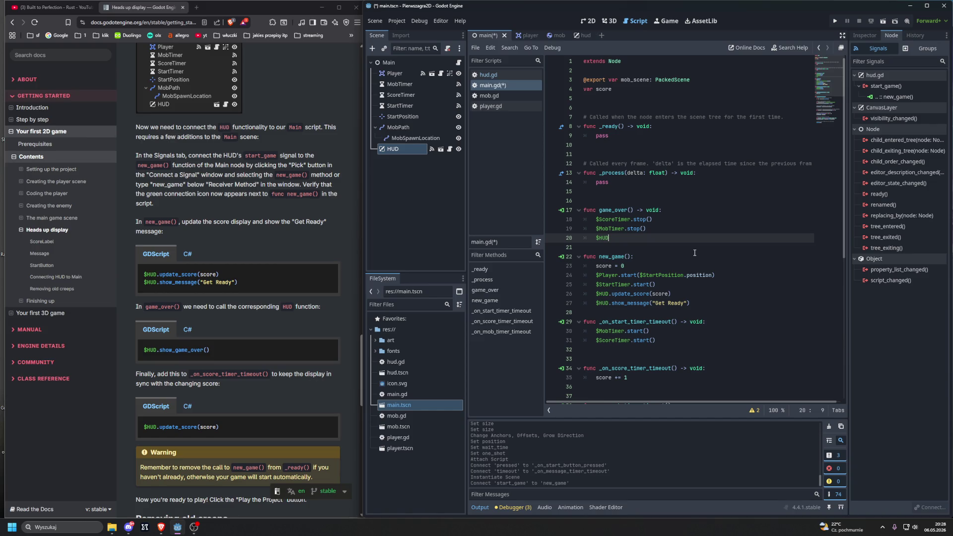
text(.show)
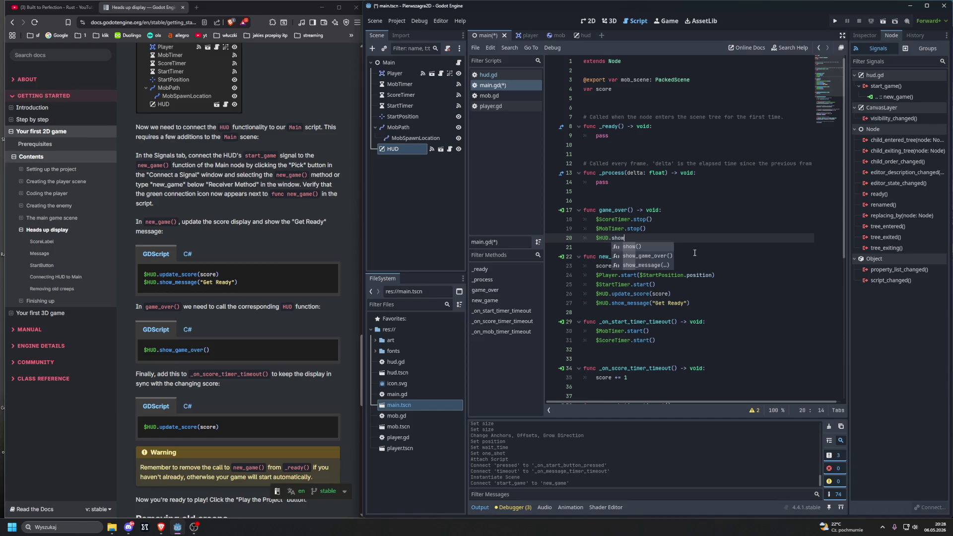
key(Down)
key(Return)
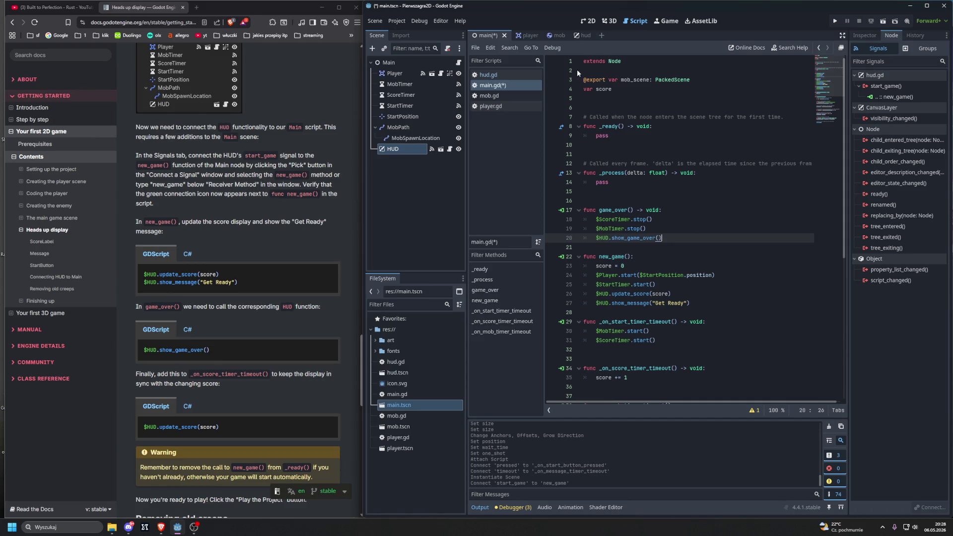
click(584, 37)
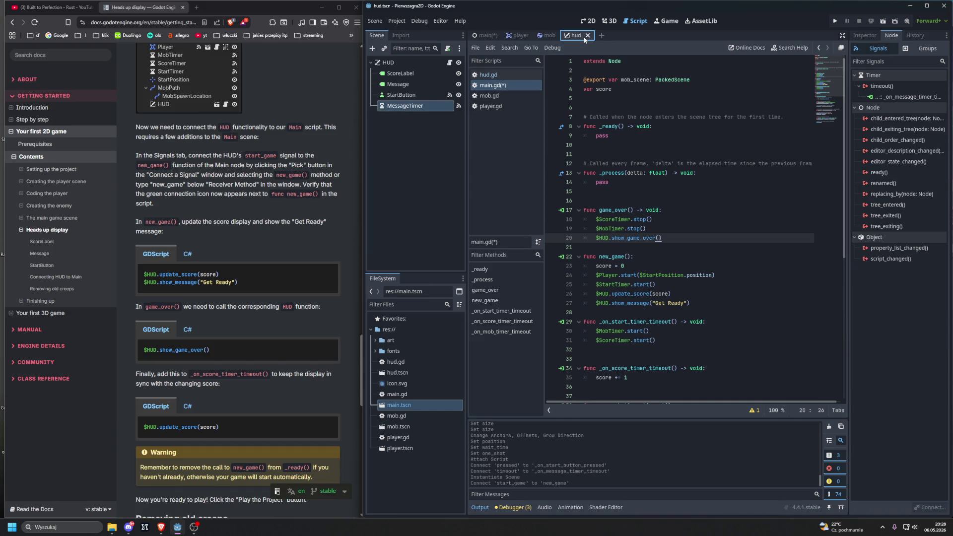
click(482, 38)
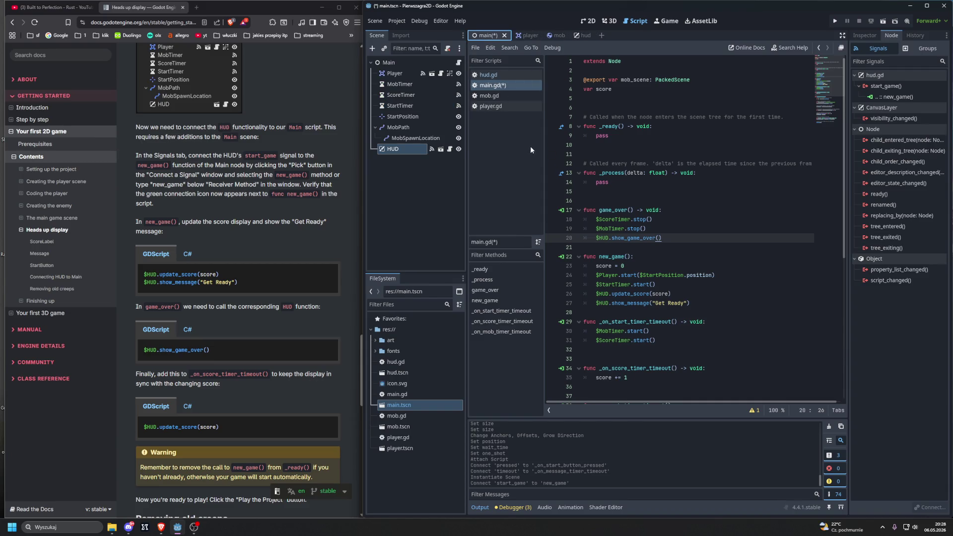
click(507, 74)
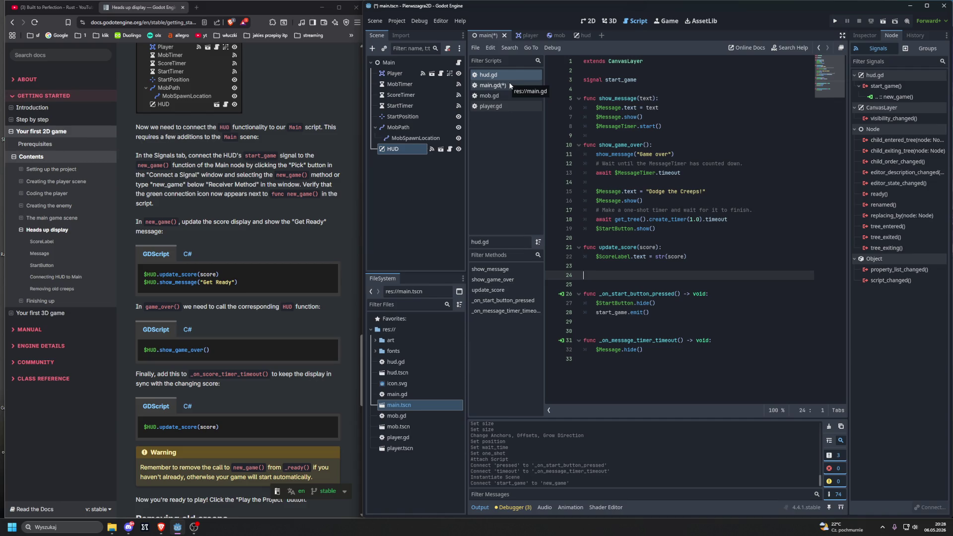
click(511, 85)
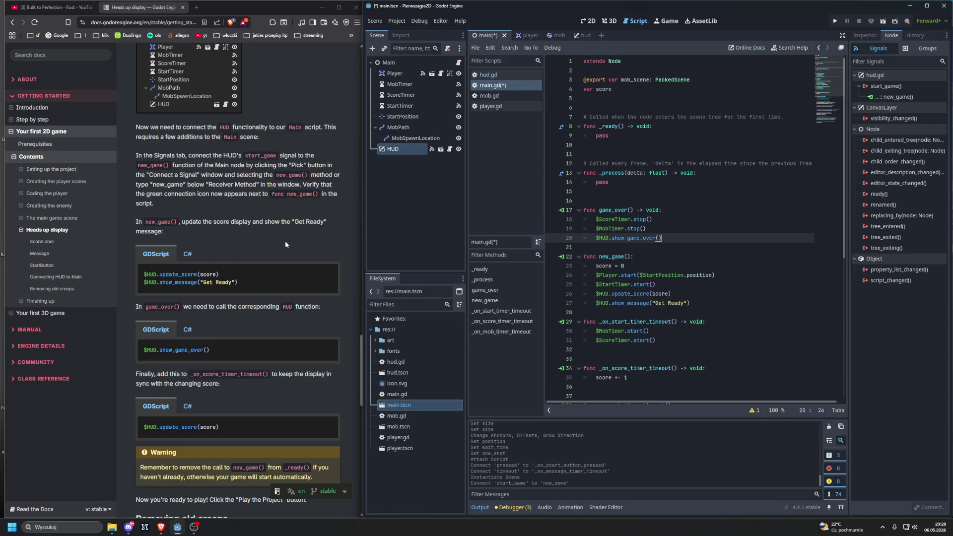
scroll(282, 243, down, 3)
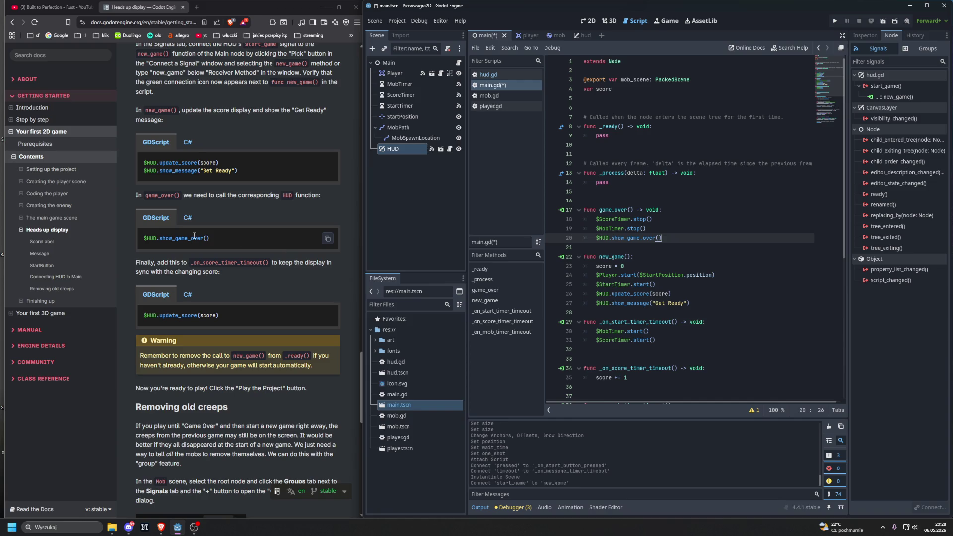
scroll(194, 236, down, 3)
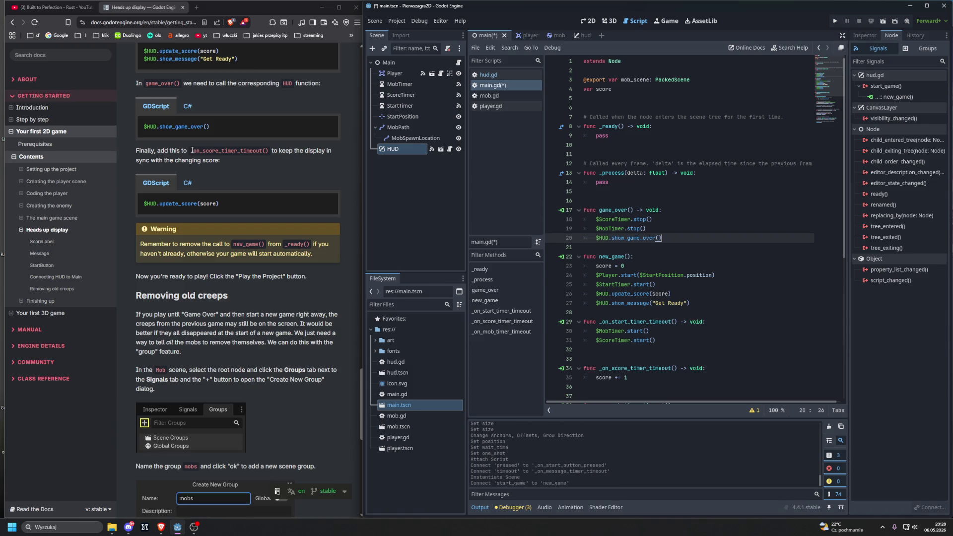
scroll(632, 270, down, 1)
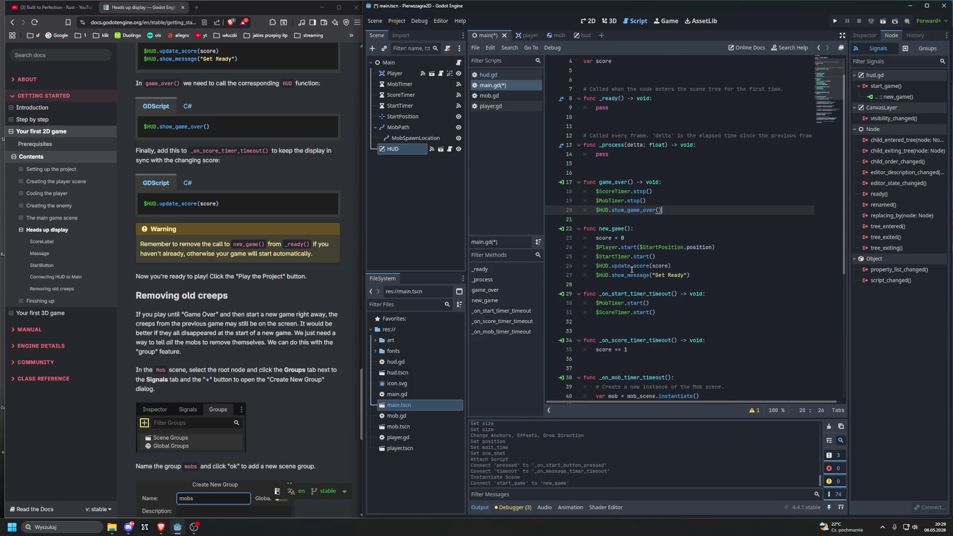
scroll(632, 269, down, 2)
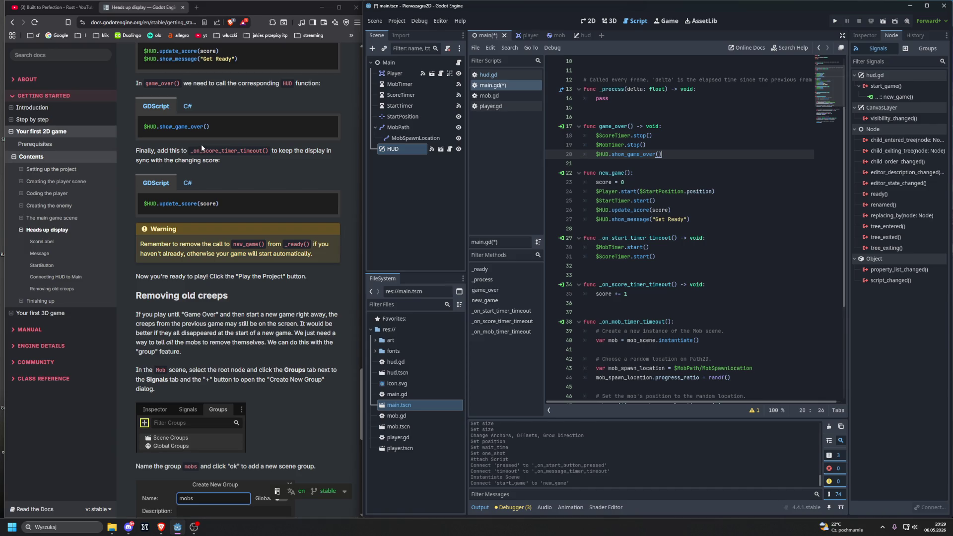
scroll(154, 108, down, 3)
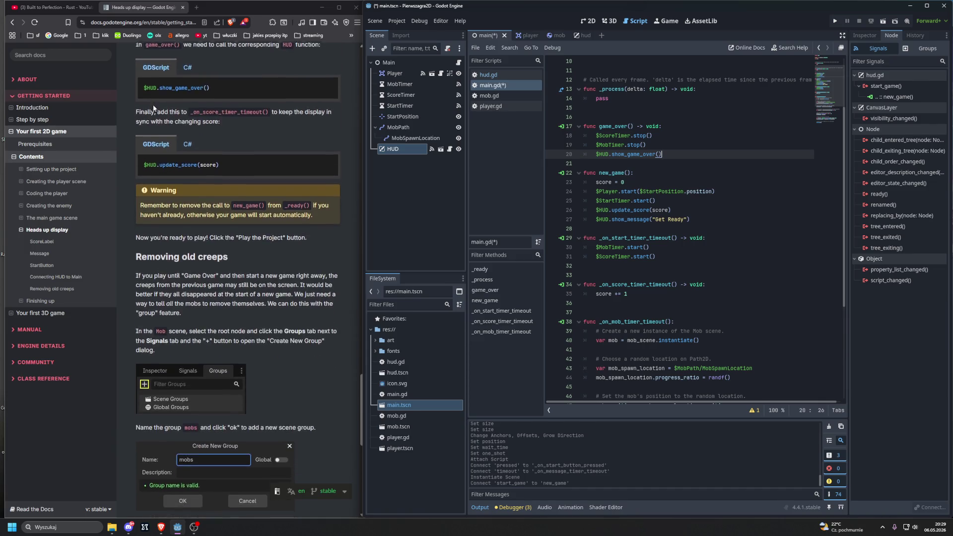
drag(190, 77, 271, 78)
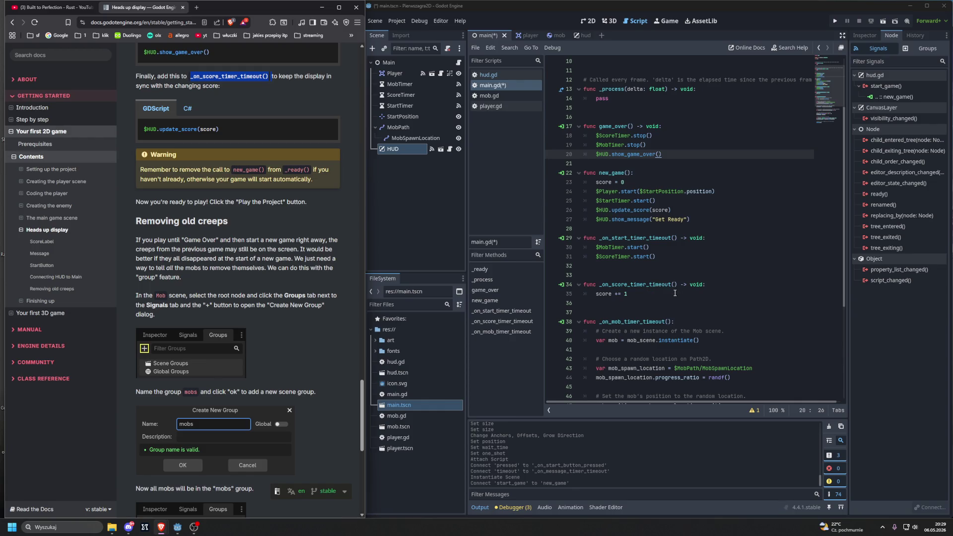
click(675, 293)
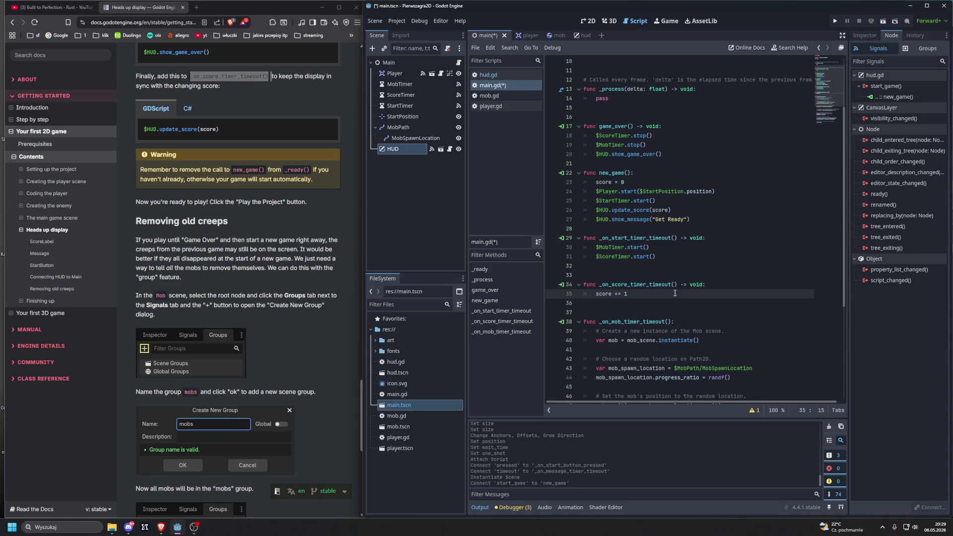
- Insert $HUD.update_score(score) after score += 1 in _on_score_timer_timeout()
key(Return)
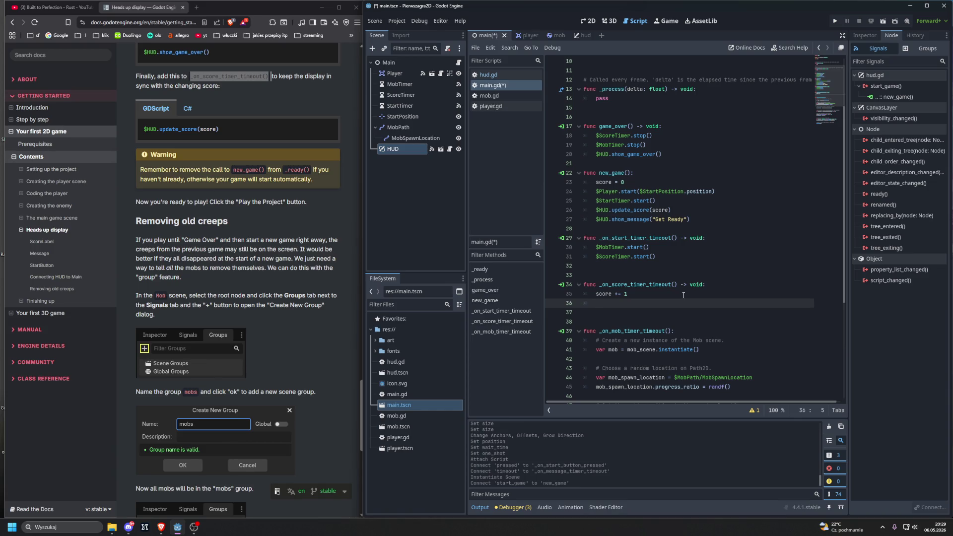
text($HUD.)
text(up)
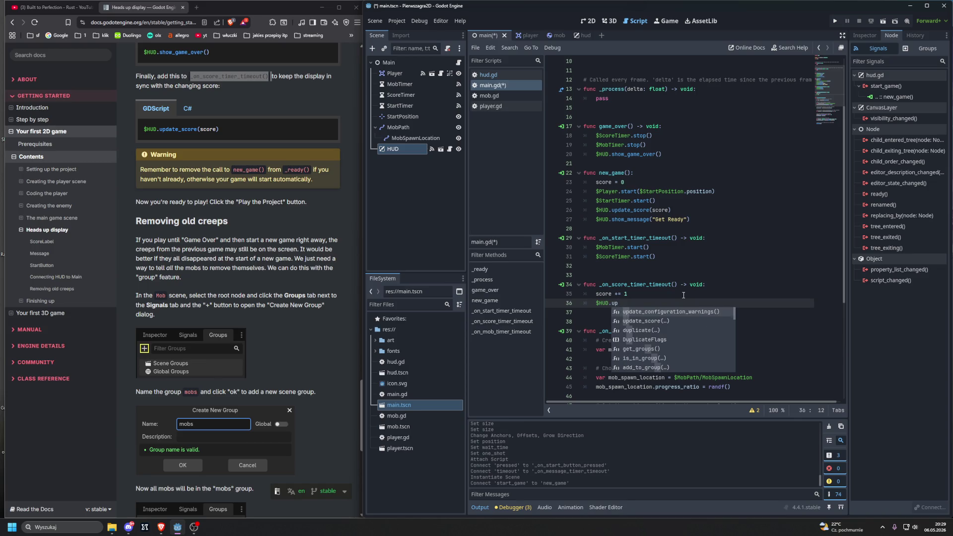
text(date_s)
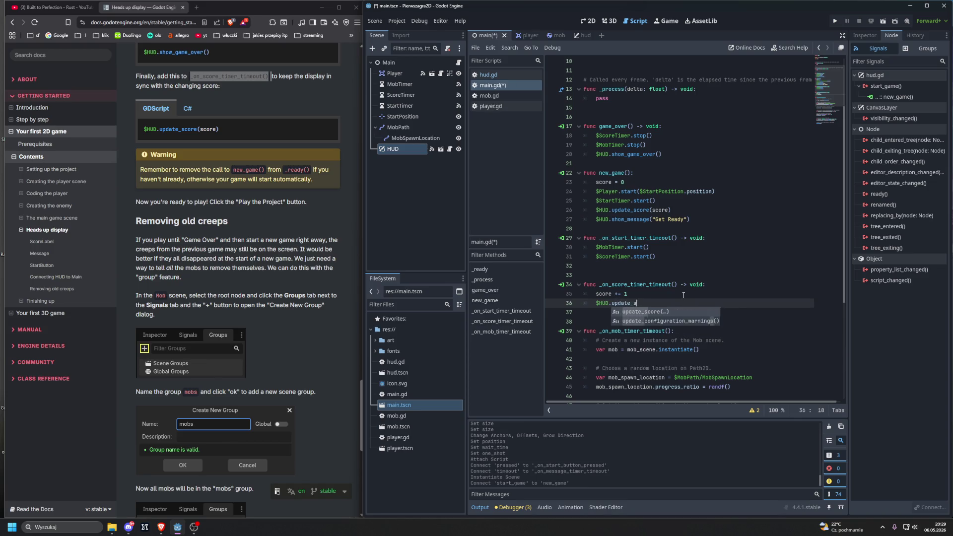
text(core(s)
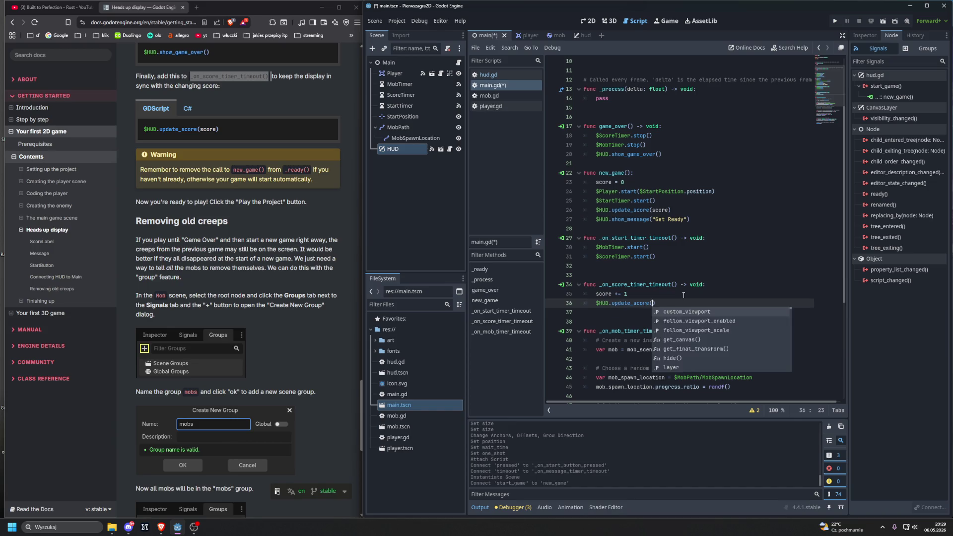
key(Return)
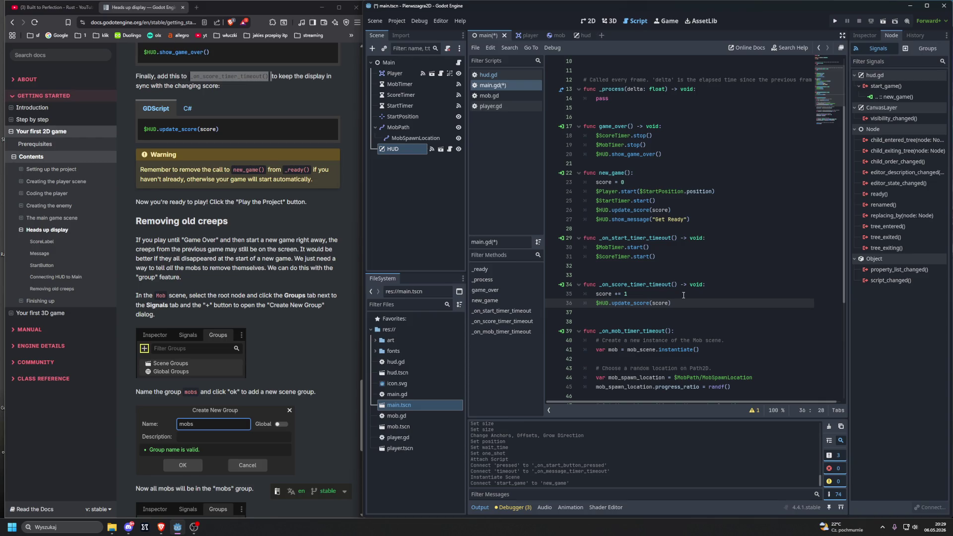
scroll(650, 250, up, 3)
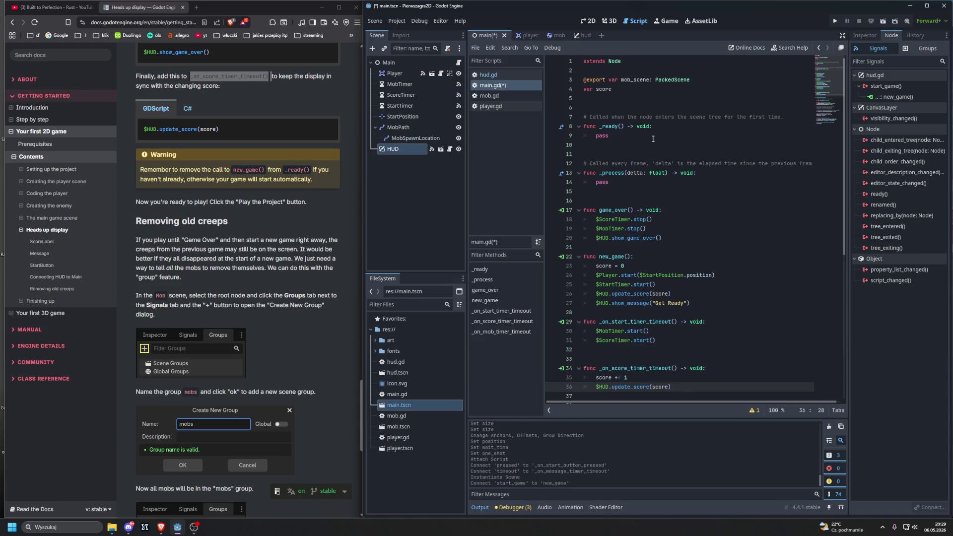
click(598, 138)
key(End)
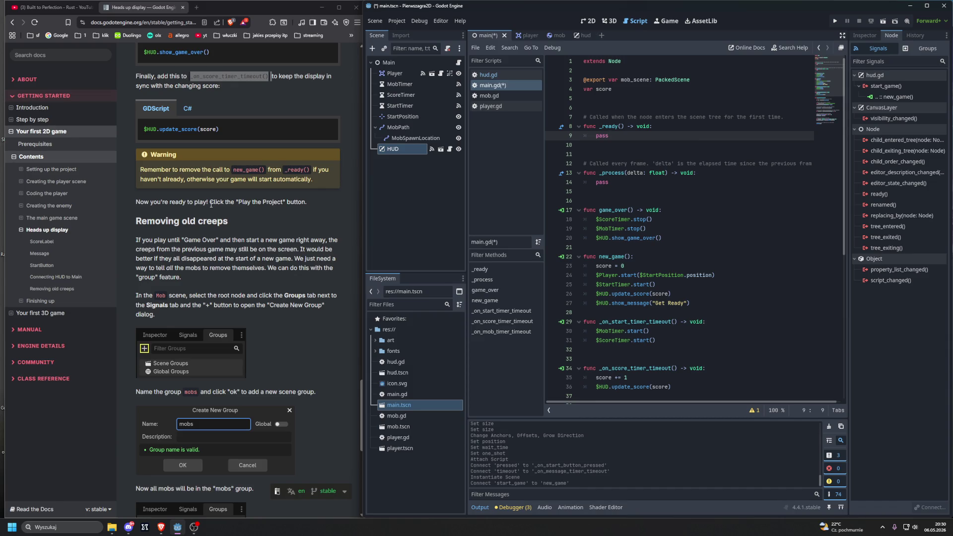
scroll(247, 202, down, 1)
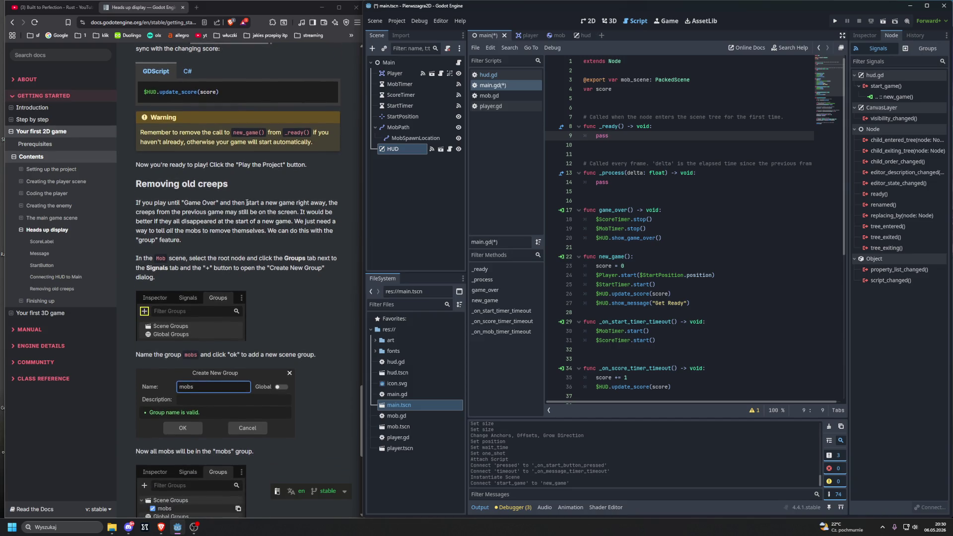
click(836, 21)
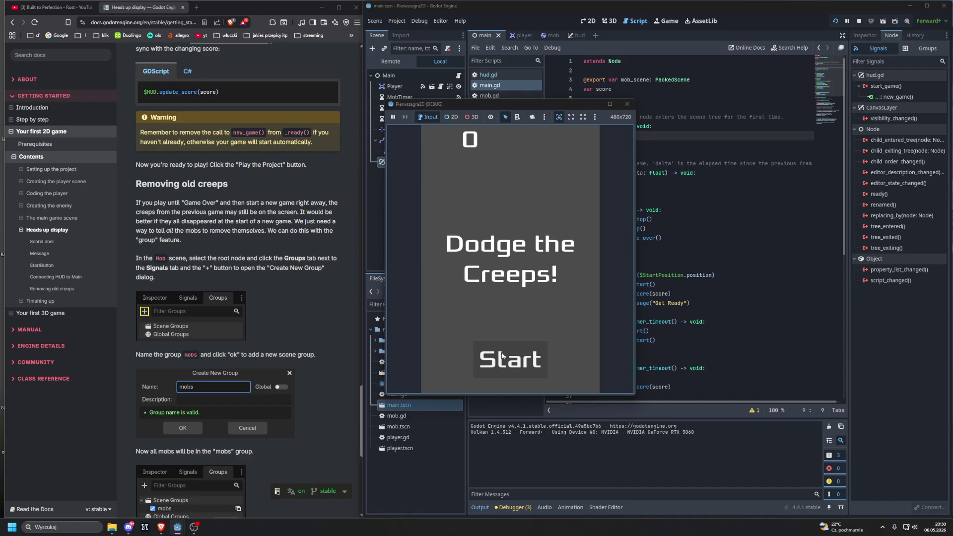
- Start a test game and steer the player with the arrow keys until hit
click(502, 355)
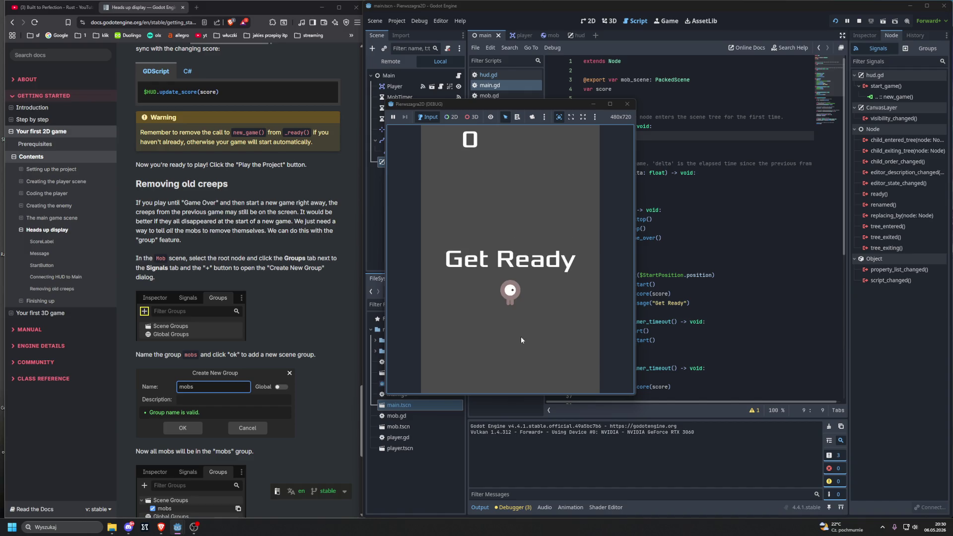
key(Up)
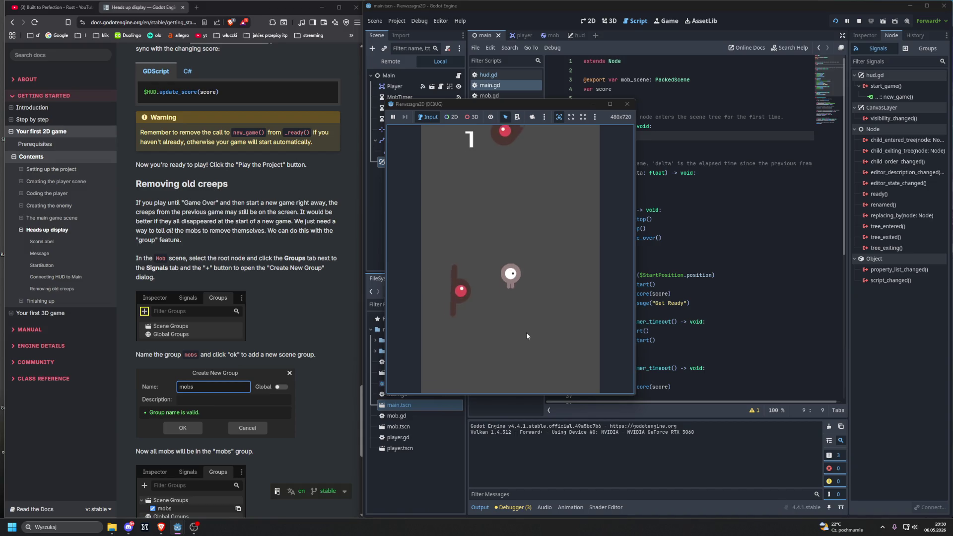
key(Up)
key(Right)
key(Down)
key(Right)
key(Down)
key(Left)
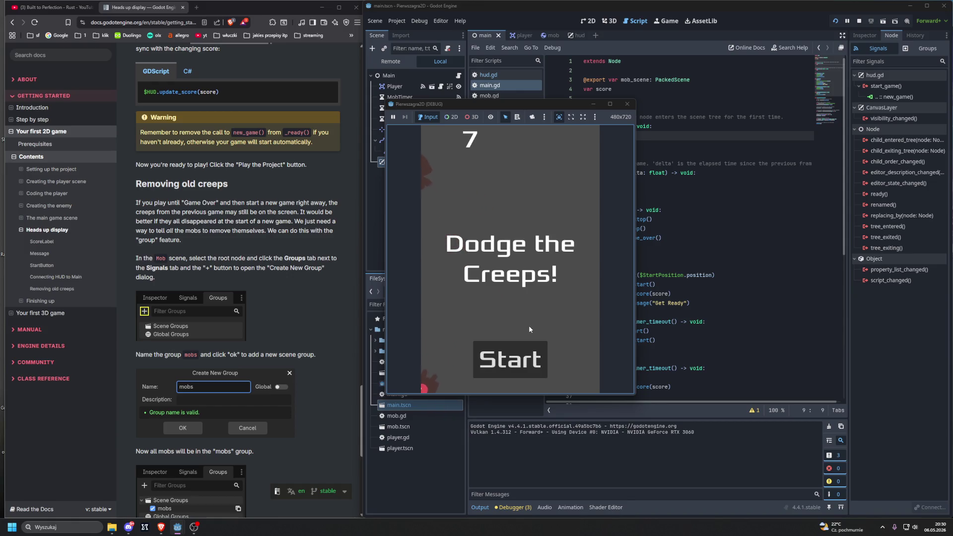
- Play another round dodging creeps with the arrow keys until game over at score 19
click(517, 365)
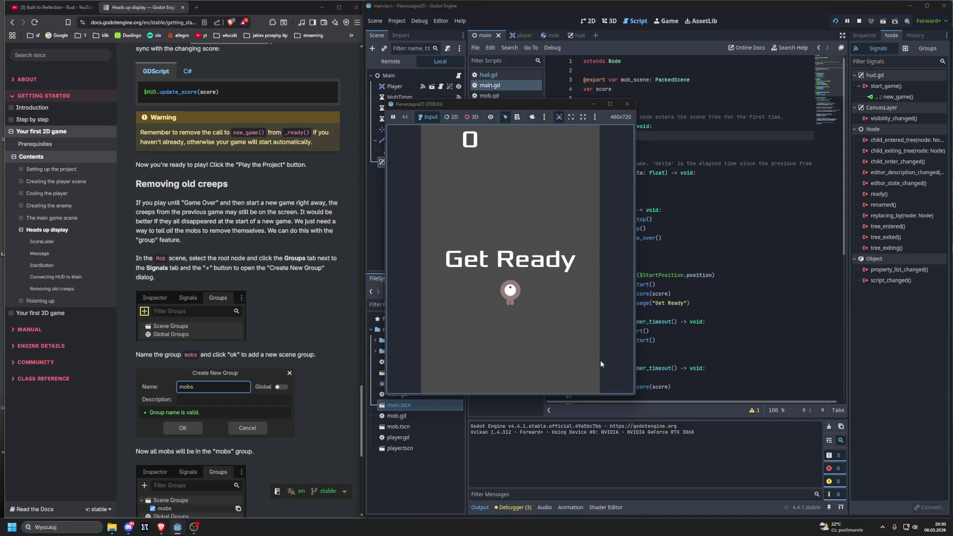
key(Up)
key(Left)
key(Down)
key(Right)
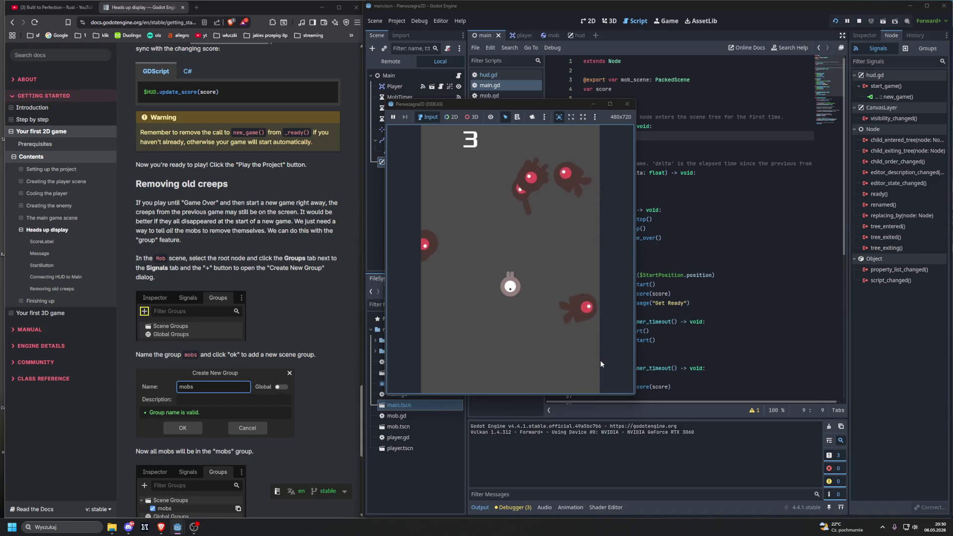
key(Right)
key(Up)
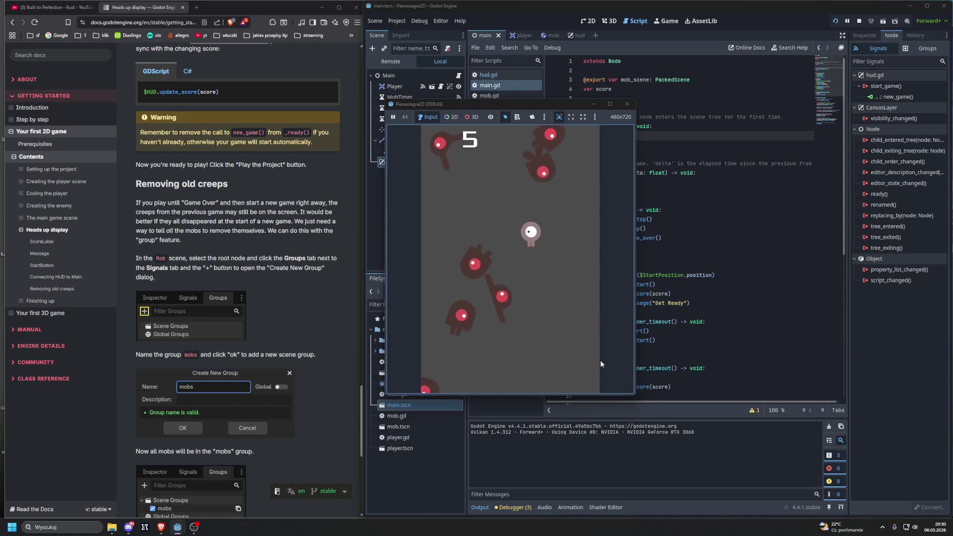
key(Left)
key(Down)
key(Right)
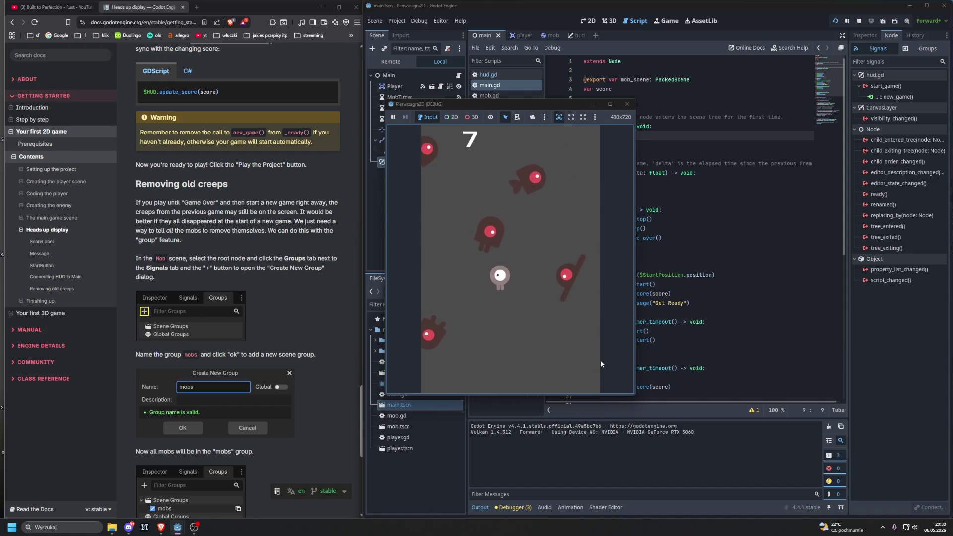
key(Left)
key(Down)
key(Right)
key(Up)
key(Left)
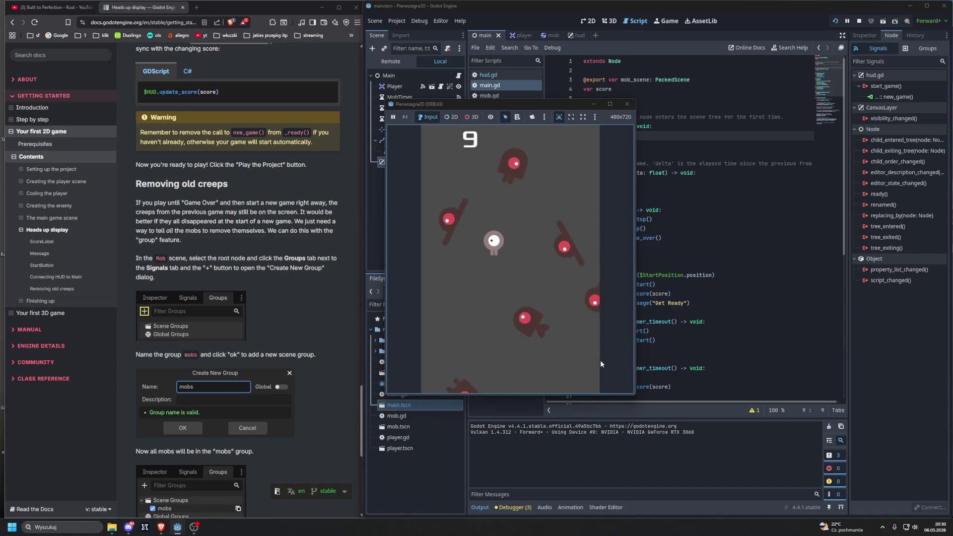
key(Up)
key(Right)
key(Down)
key(Right)
key(Left)
key(Right)
key(Down)
key(Up)
key(Left)
key(Down)
key(Right)
key(Up)
key(Right)
key(Down)
key(Left)
key(Up)
key(Right)
key(Down)
key(Left)
key(Up)
key(Right)
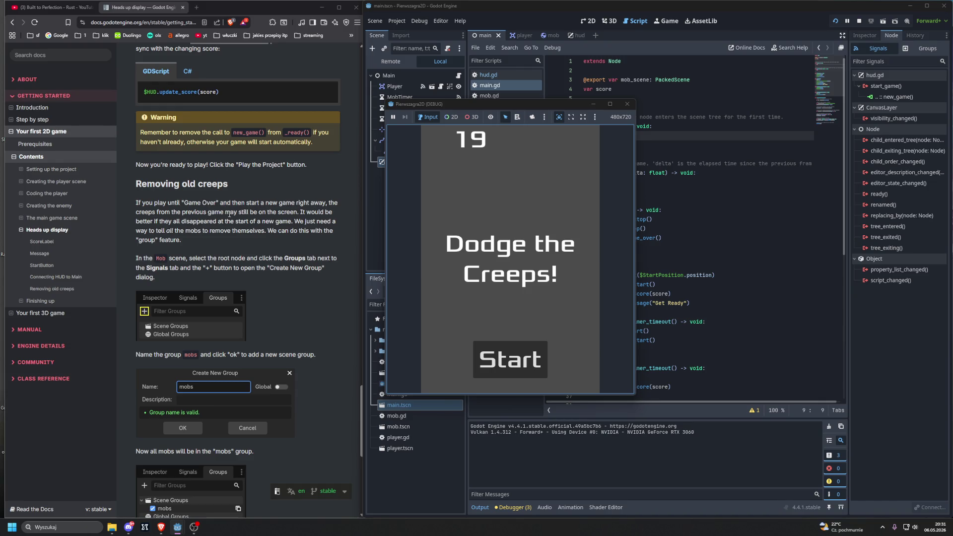
- Restart the game several times, moving with arrow keys, while old creeps linger on screen
click(495, 353)
key(Left)
key(Up)
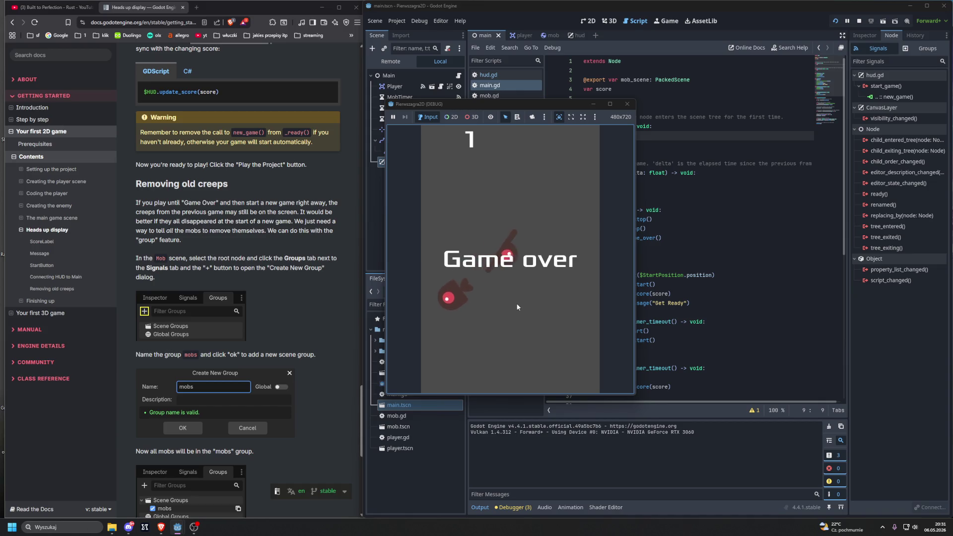
click(512, 348)
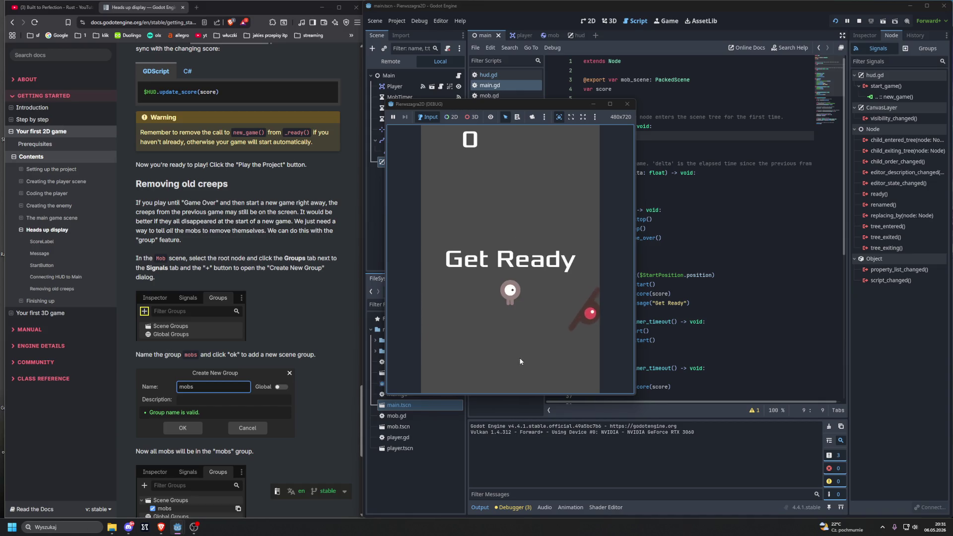
key(Up)
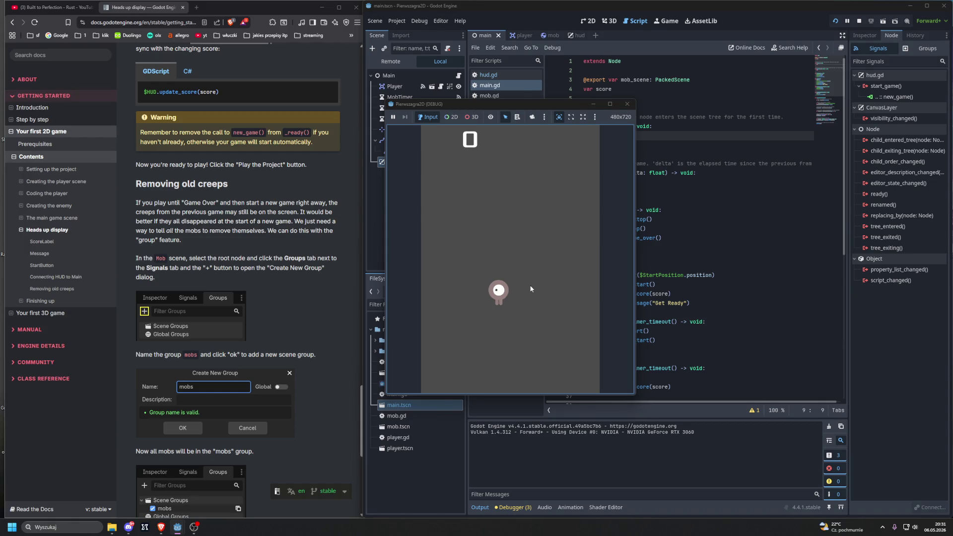
key(Up)
key(Left)
key(Right)
key(Left)
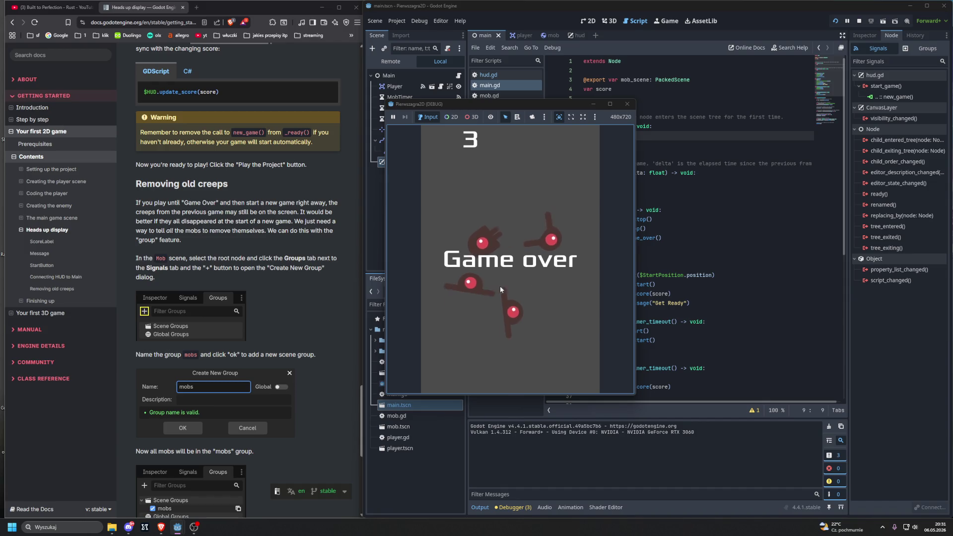
click(507, 353)
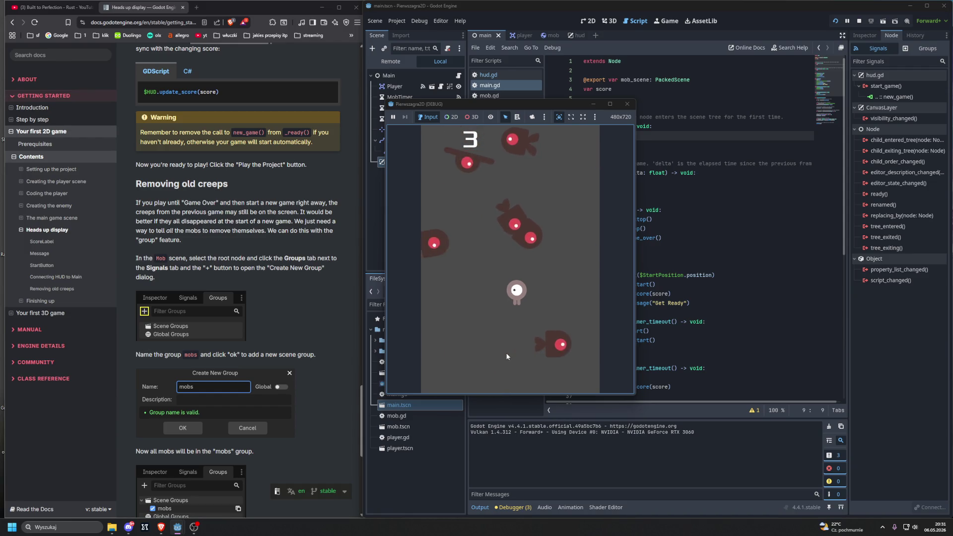
key(Left)
key(Left)
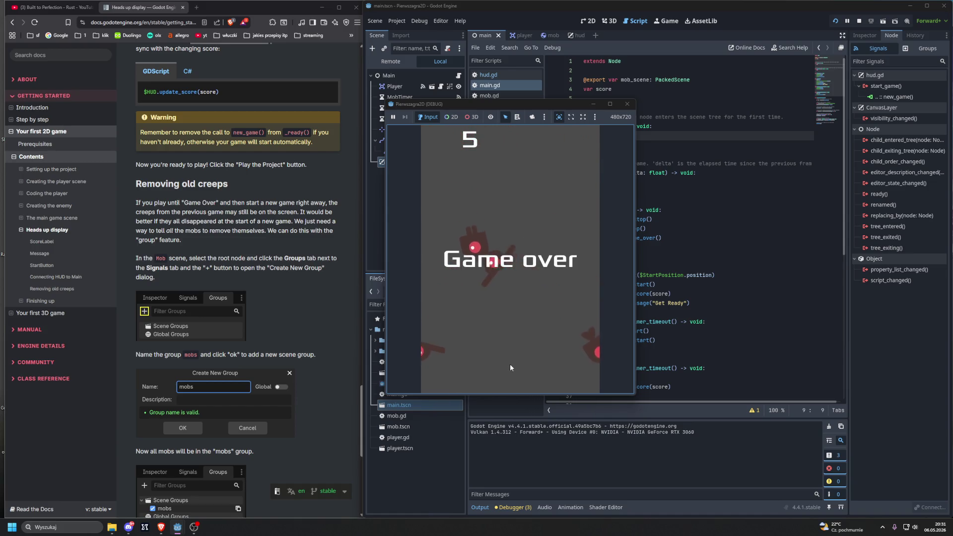
- Start two more games and steer the player until the round ends at score 4
click(510, 367)
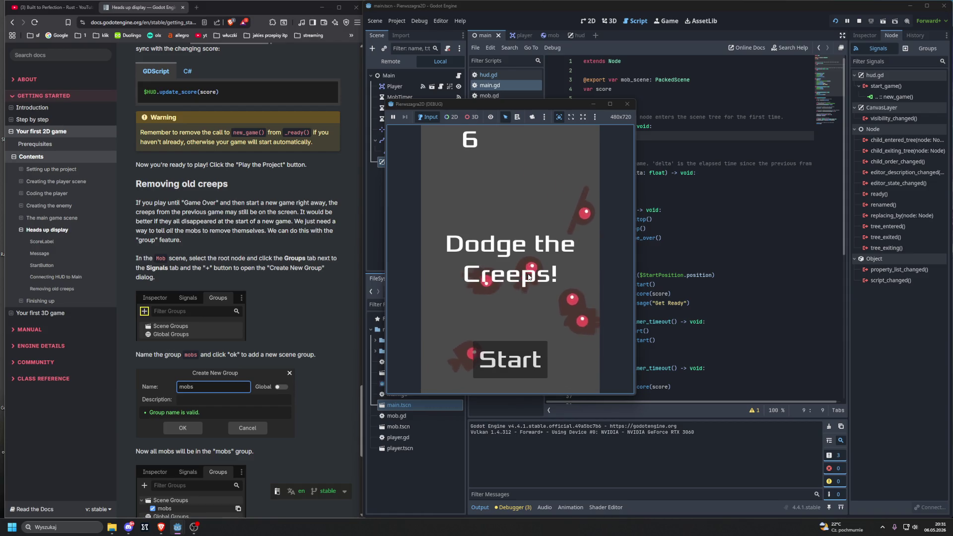
click(510, 356)
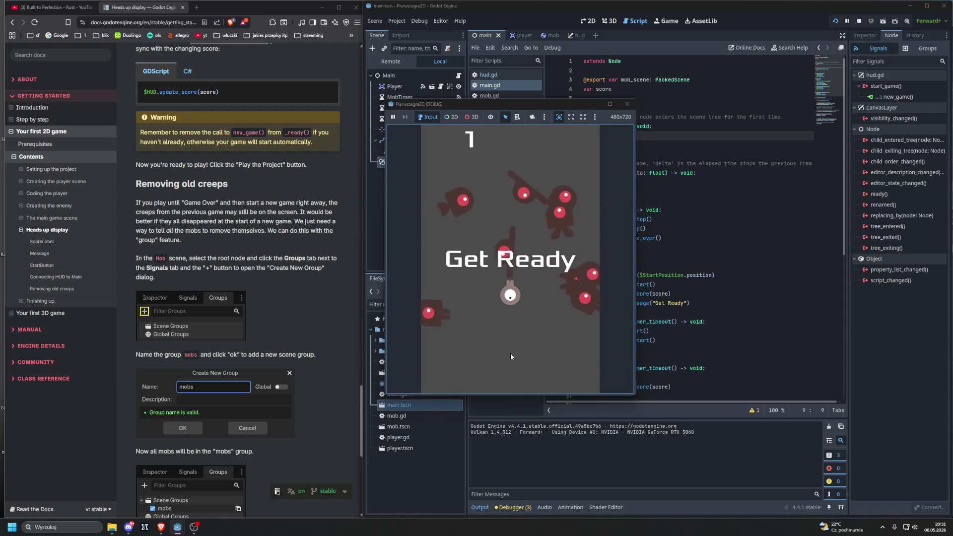
key(Down)
key(Right)
key(Up)
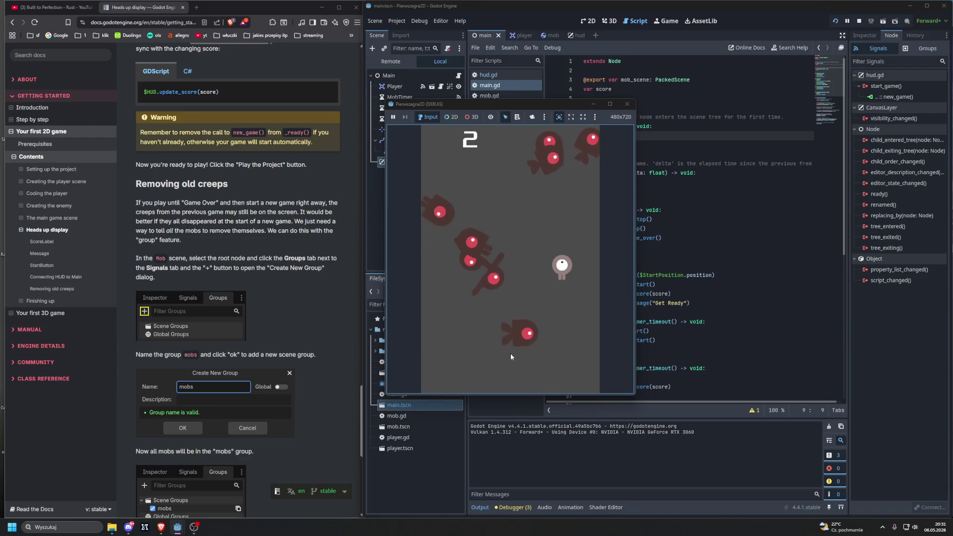
key(Left)
key(Left)
key(Up)
key(Right)
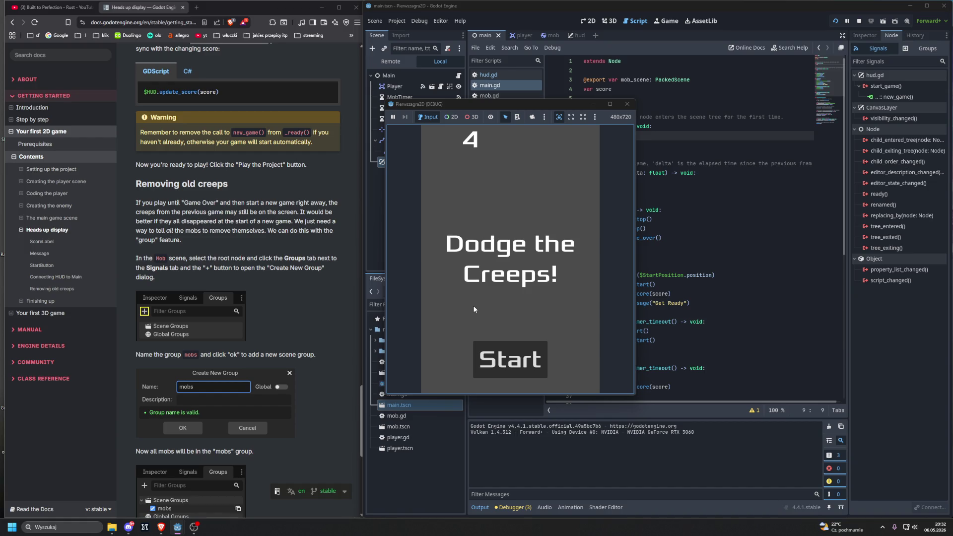
- Close the test game, open the mob scene, and view the Mob root node's empty groups
click(627, 104)
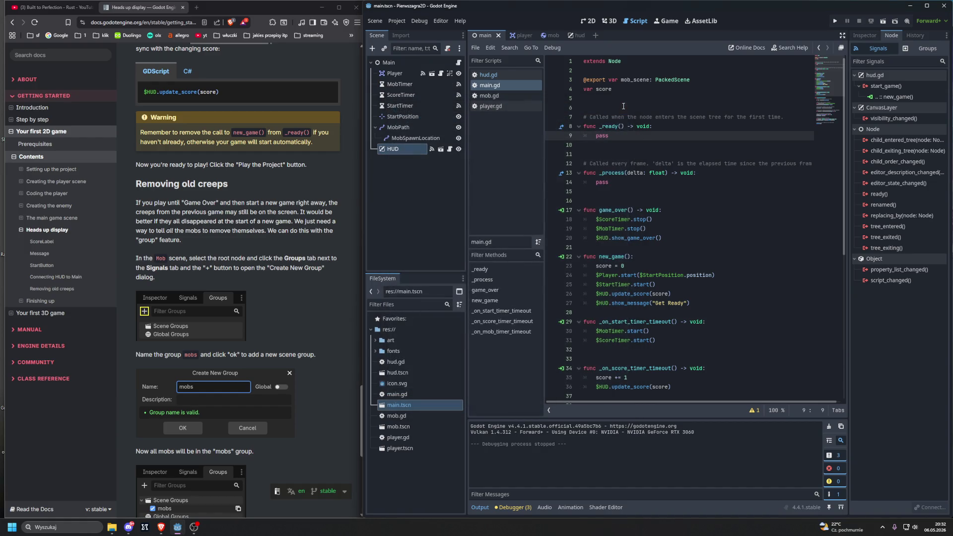
click(547, 36)
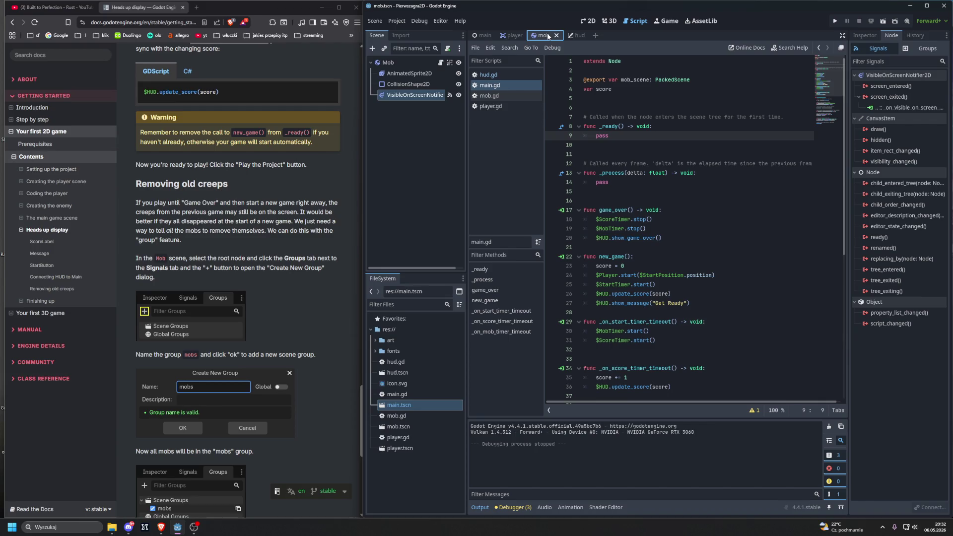
click(400, 63)
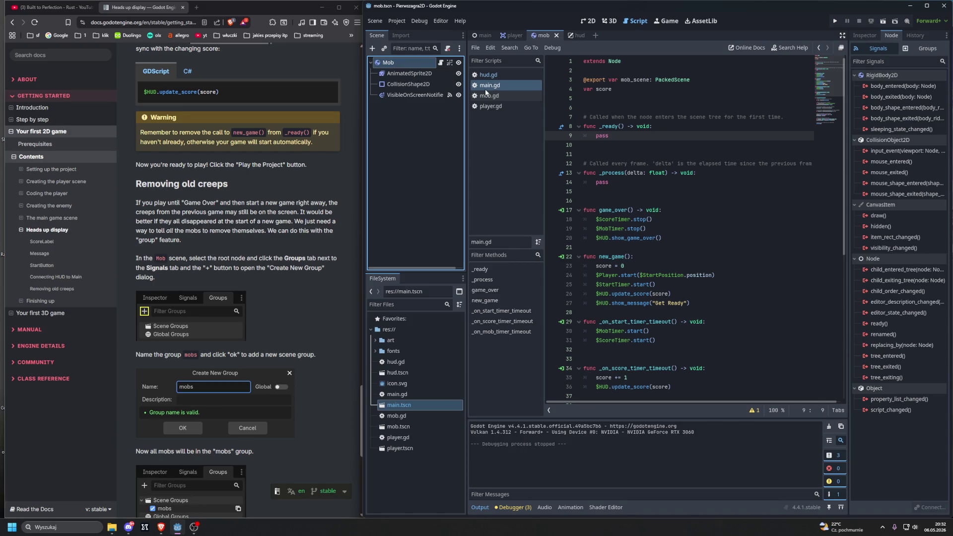
click(928, 48)
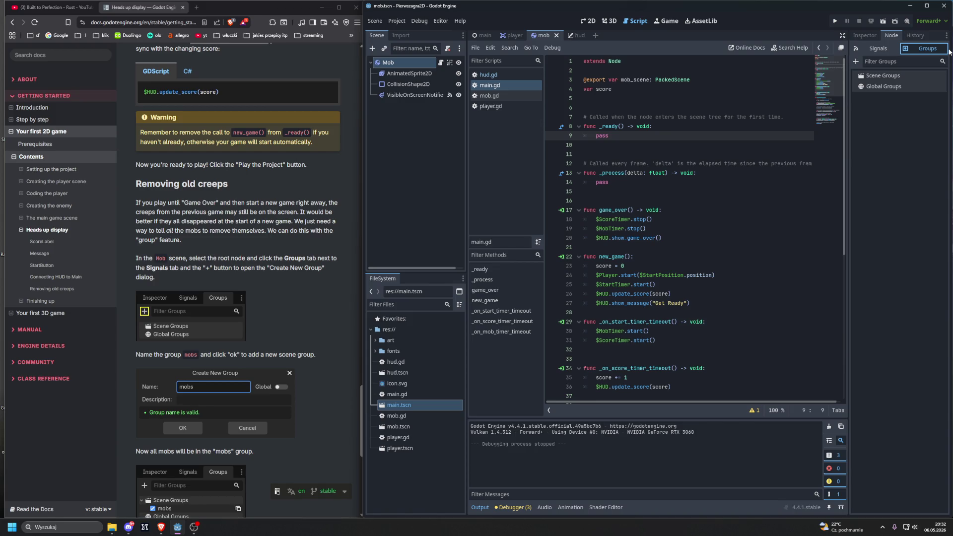
- Add the Mob node to a new scene group named "mobs"
click(861, 62)
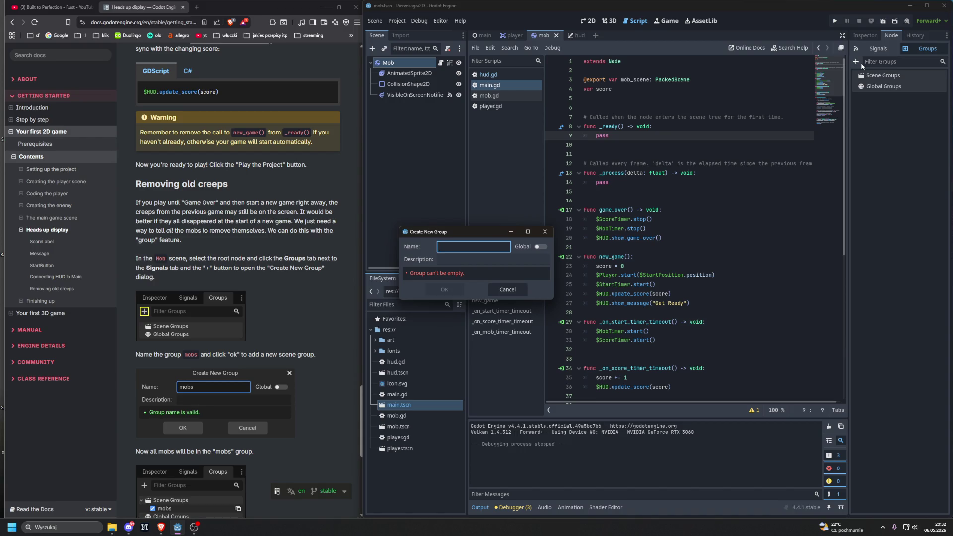
text(mobs)
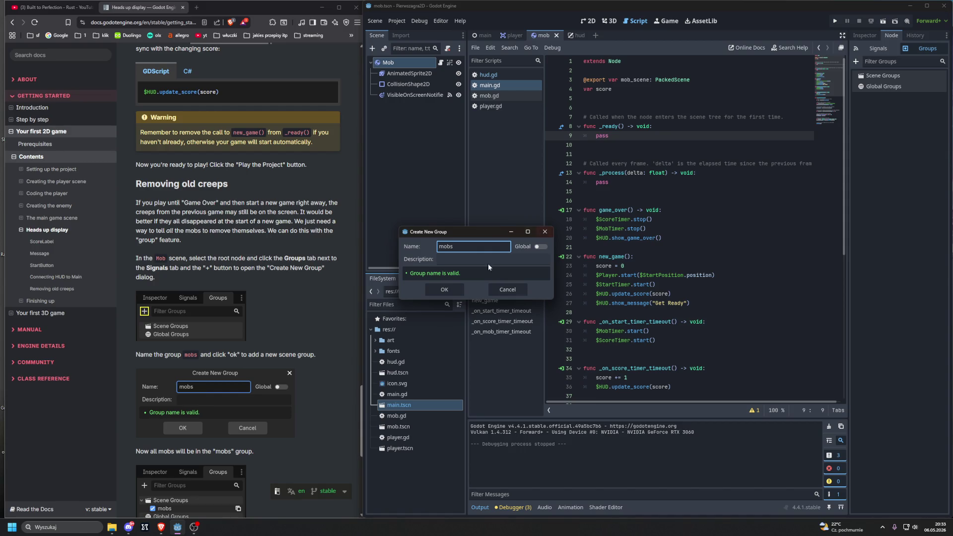
click(453, 288)
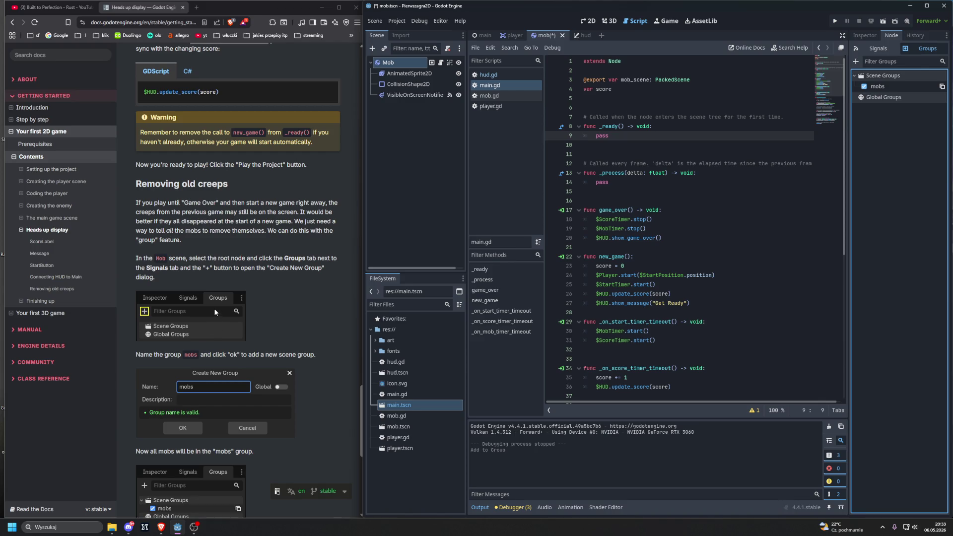
scroll(215, 312, down, 5)
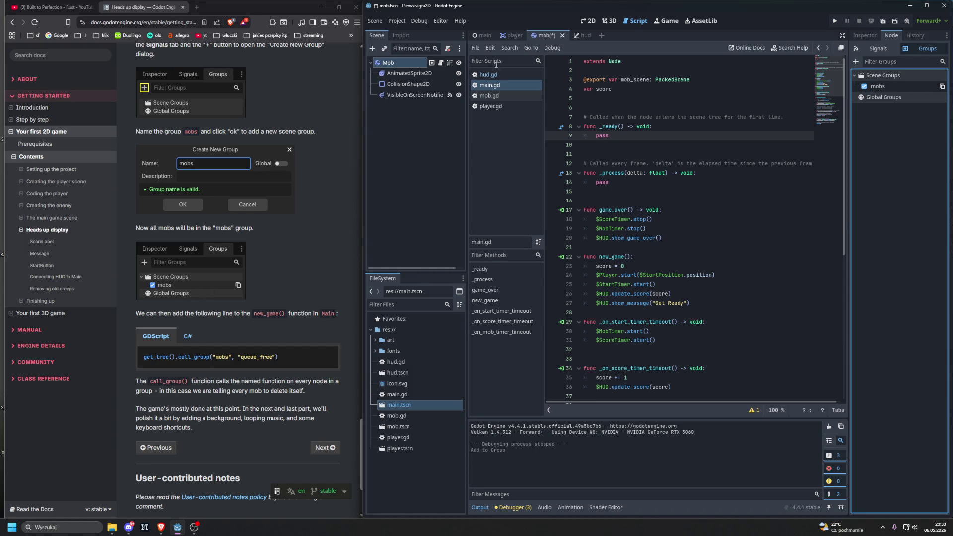
click(502, 83)
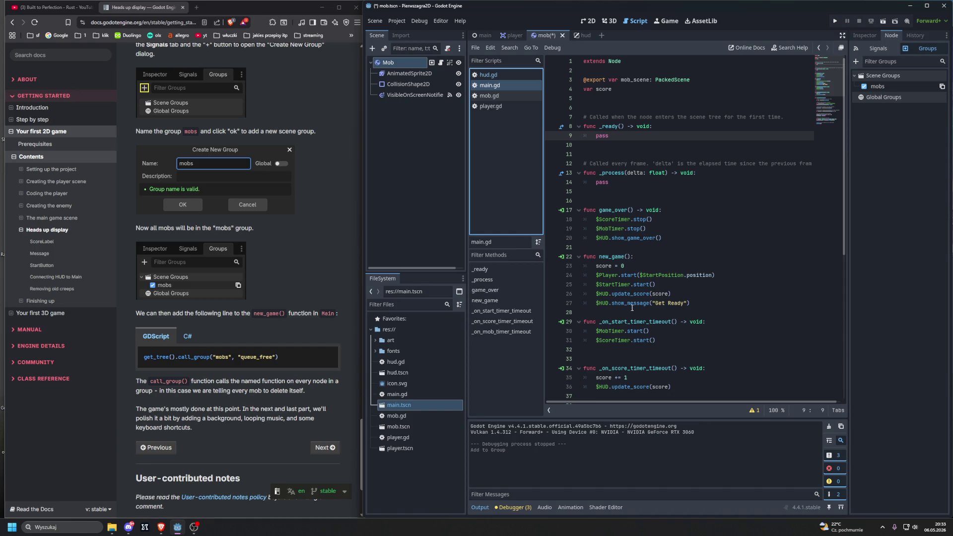
- Add get_tree().call_group("mobs", "queue_free") as the last line of new_game() via autocomplete
click(694, 303)
key(Return)
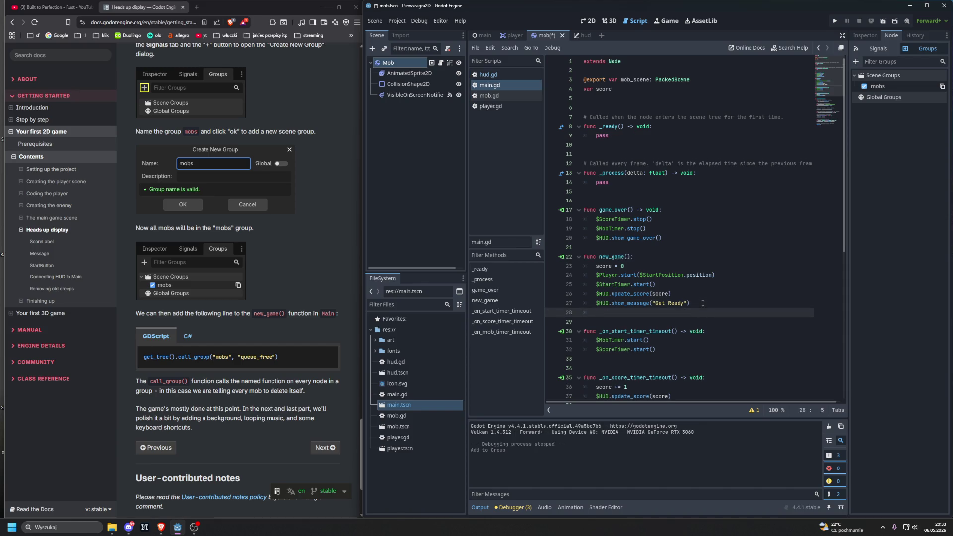
text(get)
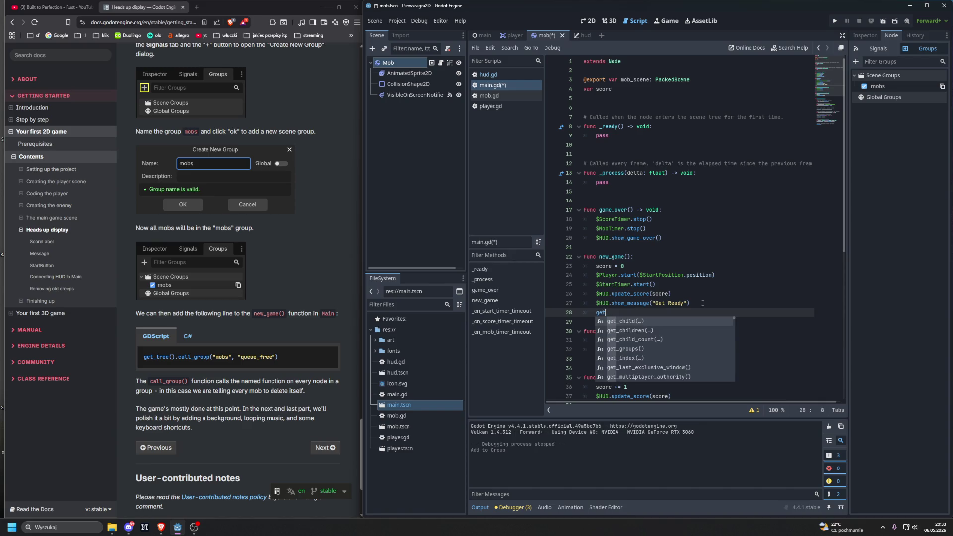
text(_tree)
key(Return)
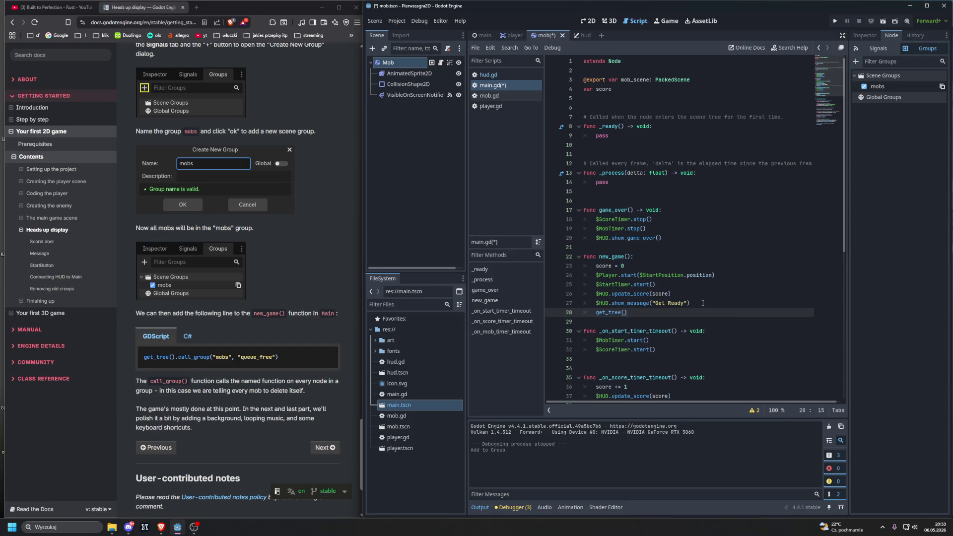
text(.call)
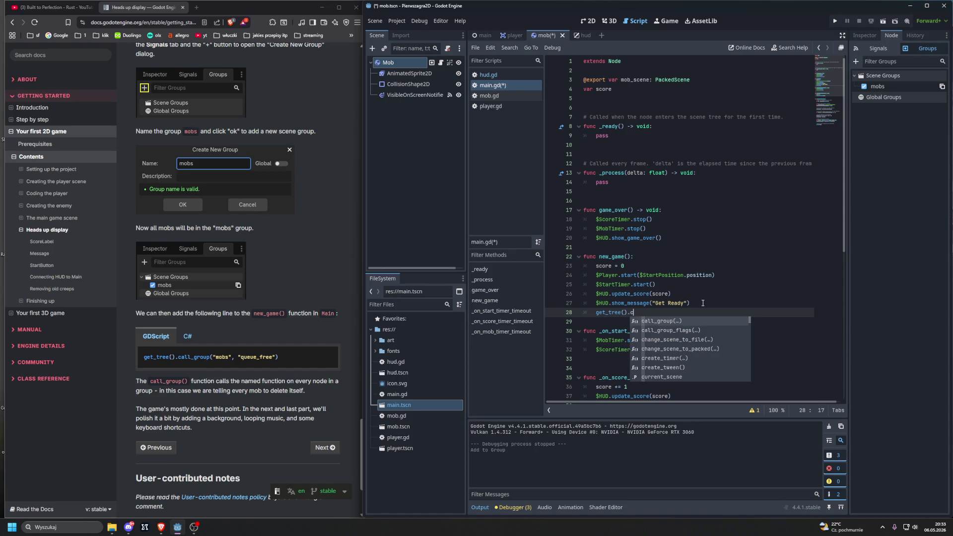
key(Return)
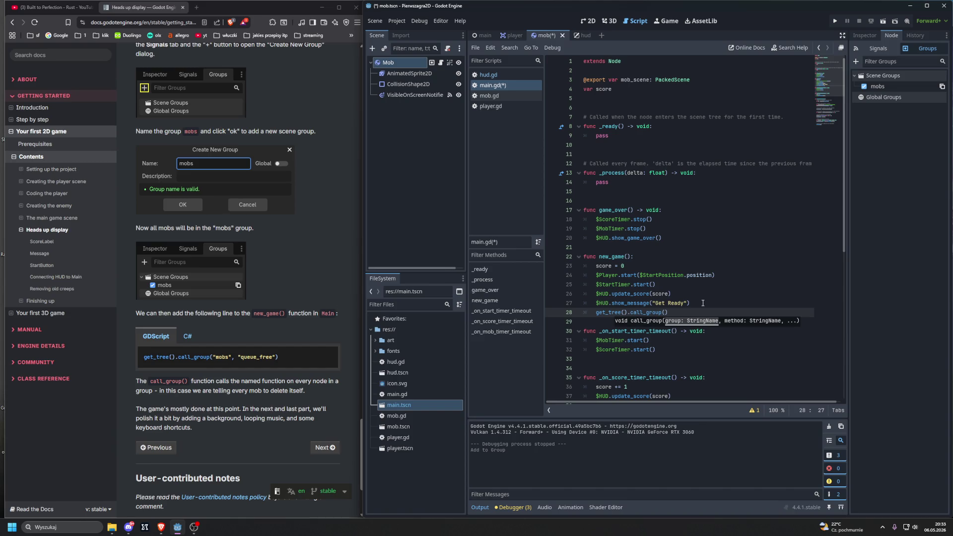
text("mobs")
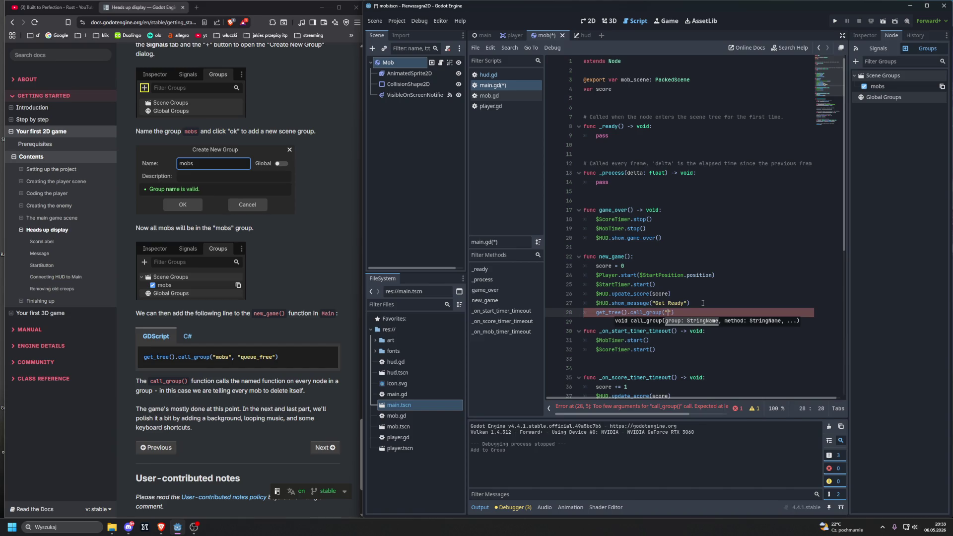
text(, ")
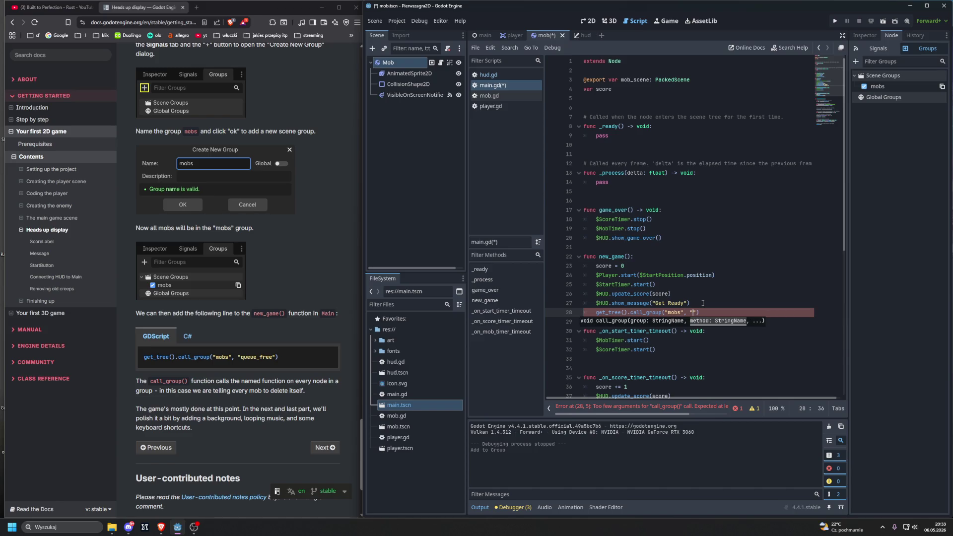
text(que)
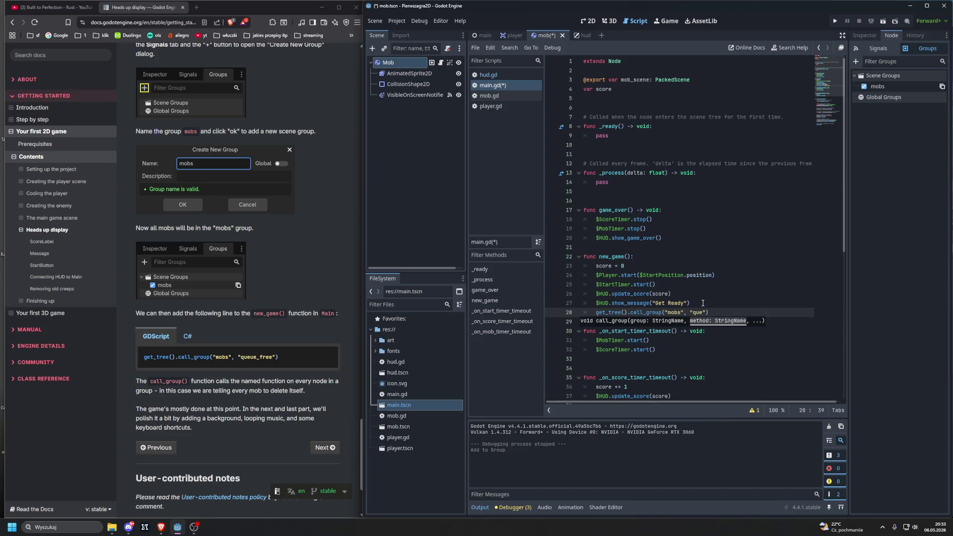
text(ue_free)
key(alt+Tab)
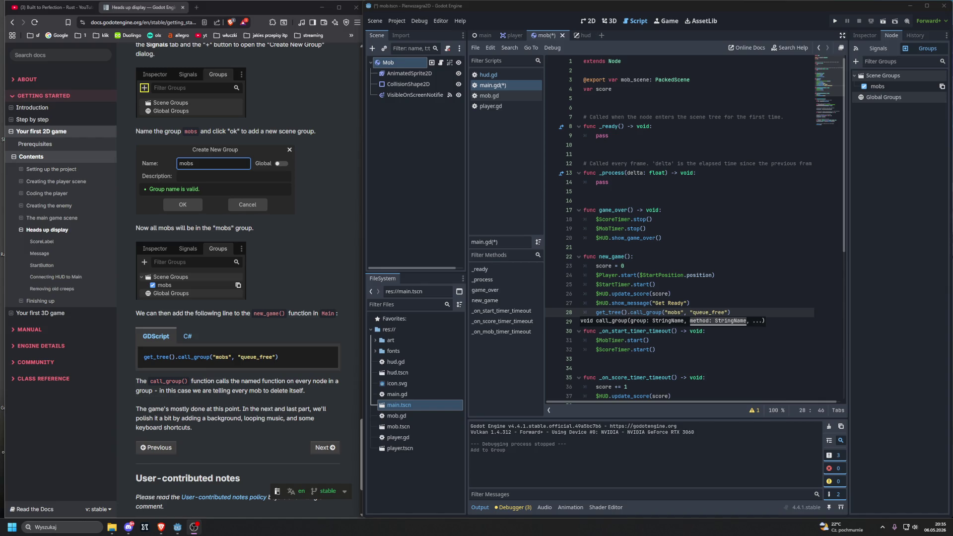
scroll(246, 269, down, 5)
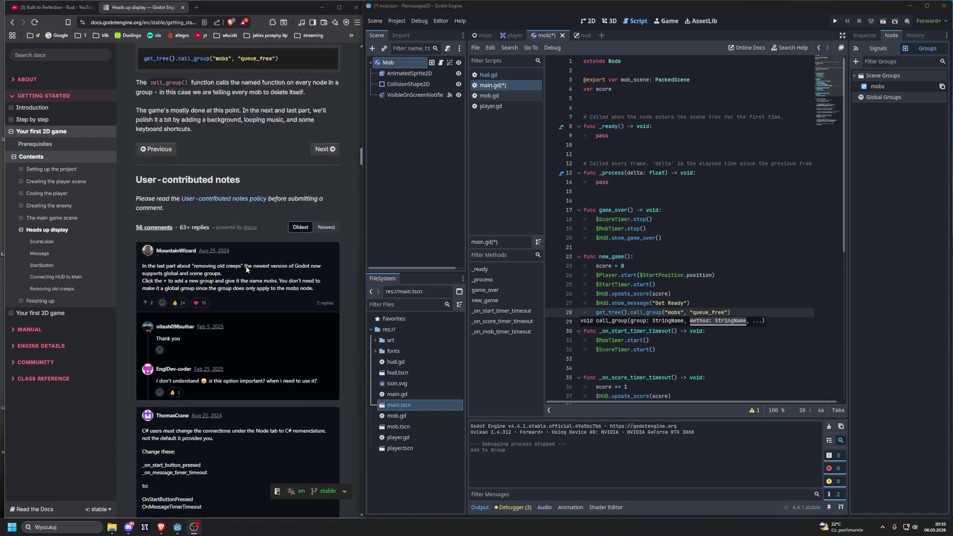
- Scroll the Heads up display page from the comments back to the call_group() snippet and Previous/Next buttons
scroll(246, 268, up, 1)
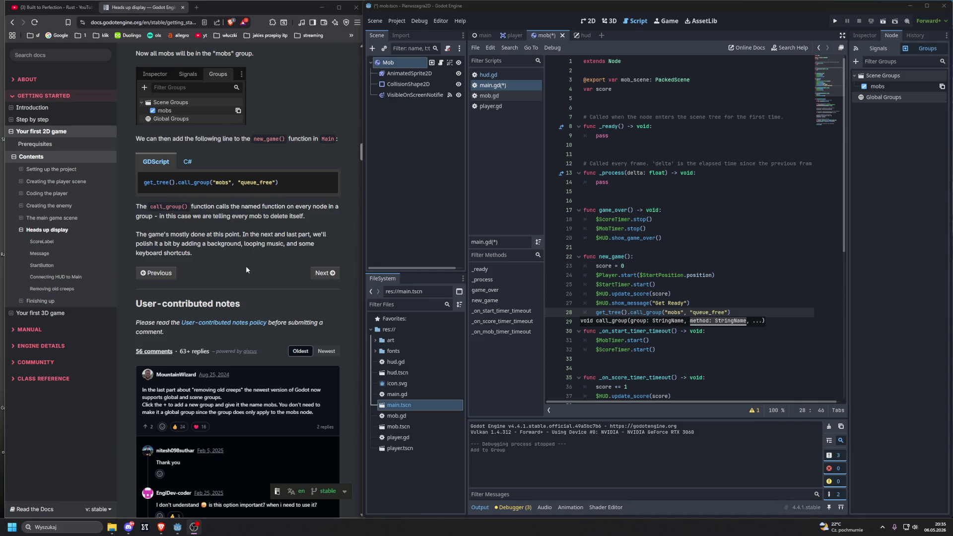
scroll(246, 270, up, 1)
scroll(271, 225, up, 5)
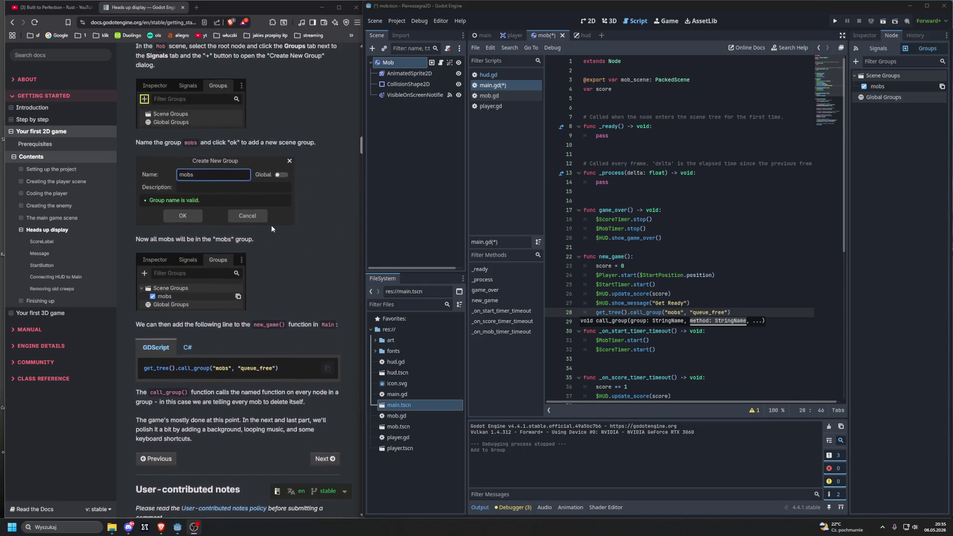
scroll(272, 233, down, 3)
scroll(271, 233, down, 4)
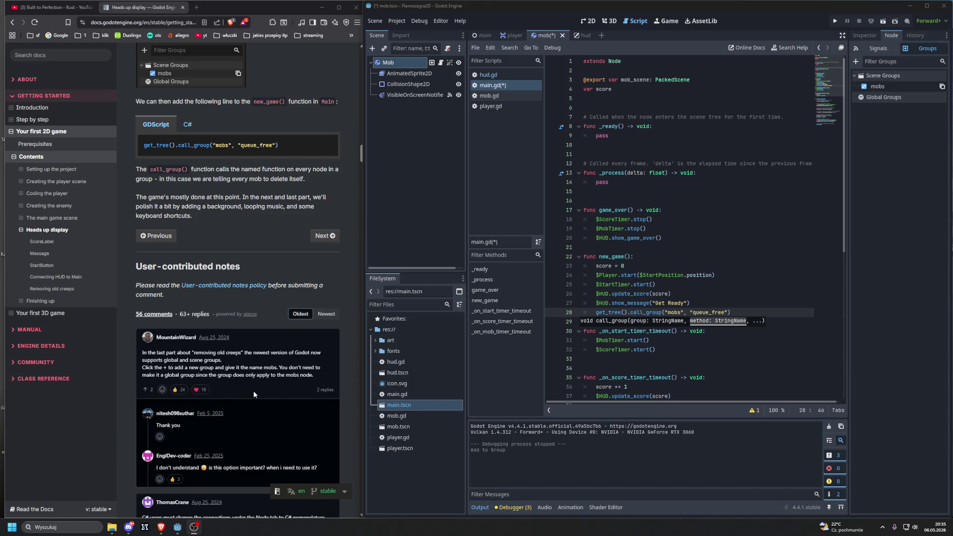
scroll(253, 391, down, 1)
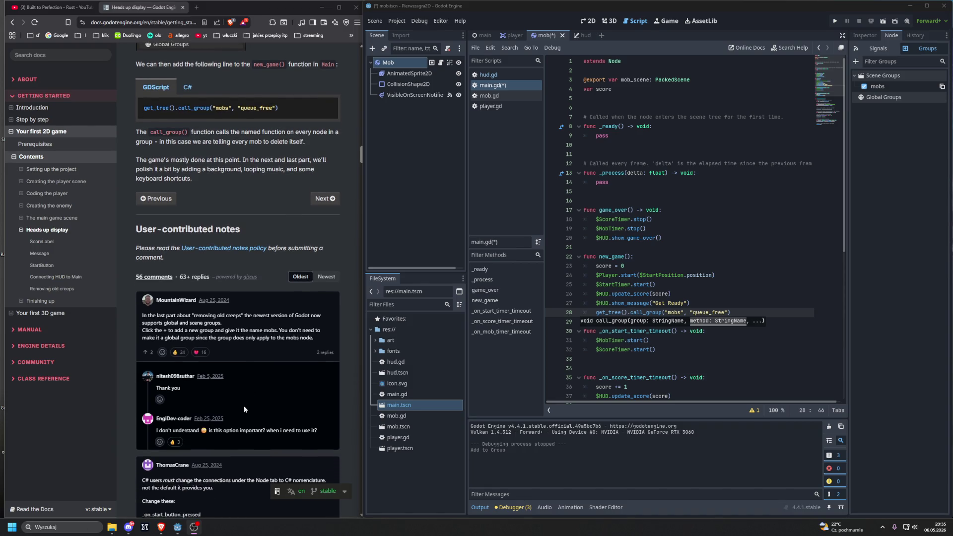
scroll(323, 353, down, 2)
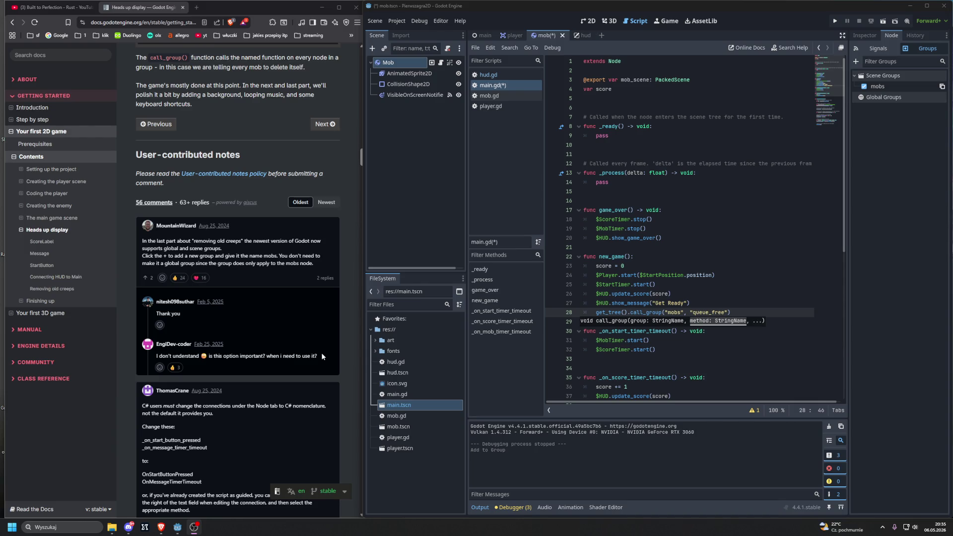
scroll(321, 356, down, 1)
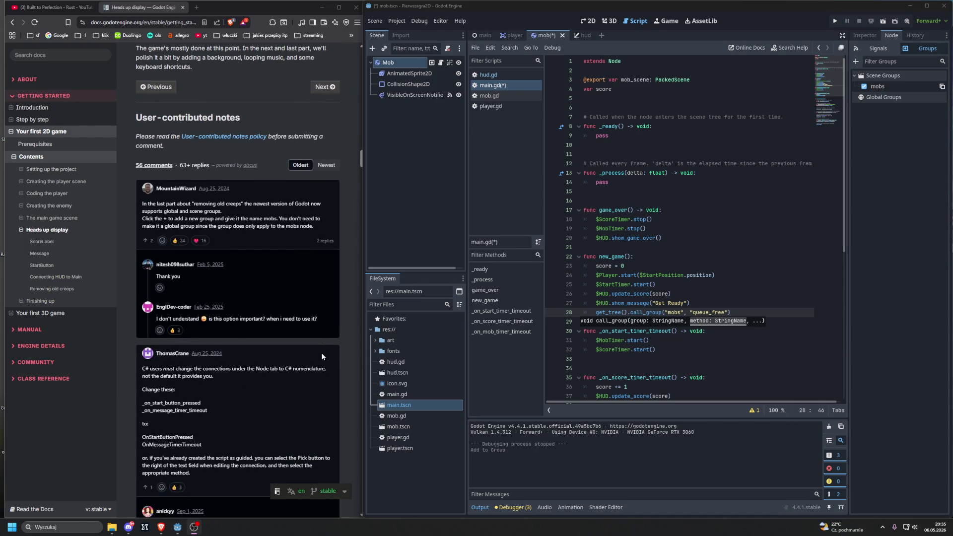
scroll(322, 356, down, 4)
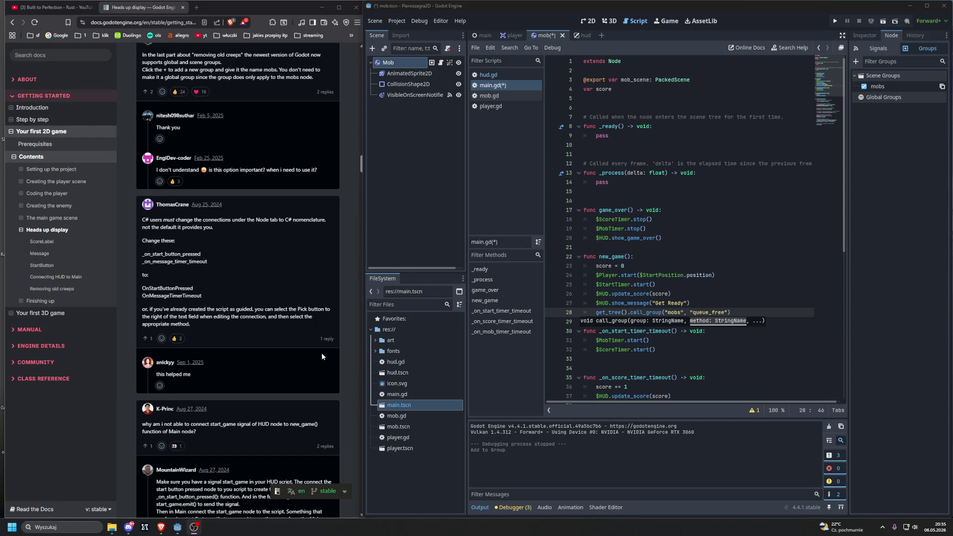
scroll(322, 355, down, 2)
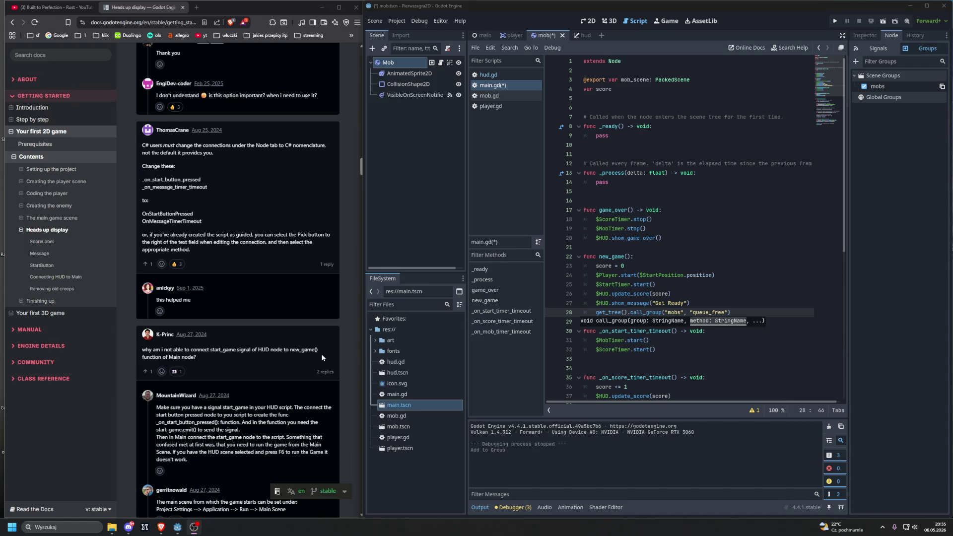
scroll(322, 357, down, 3)
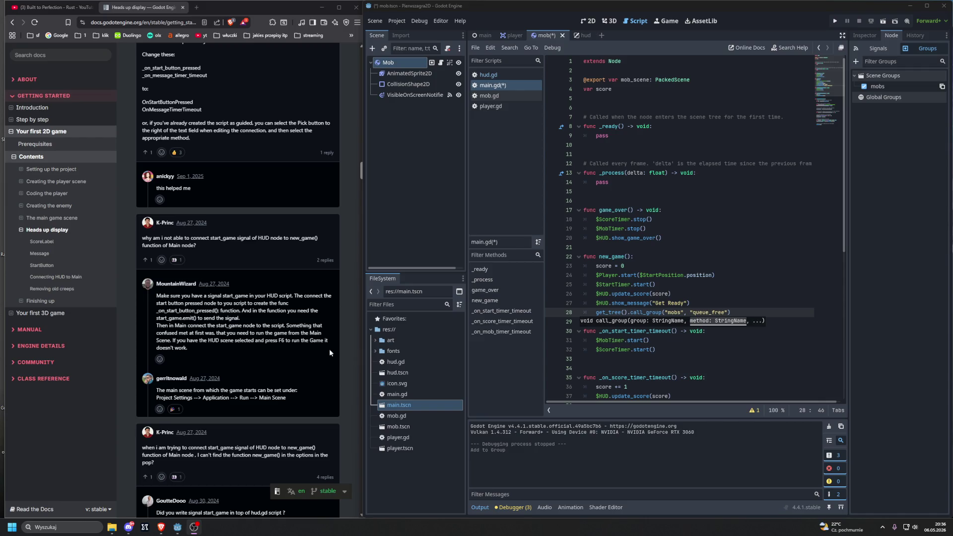
scroll(310, 356, down, 1)
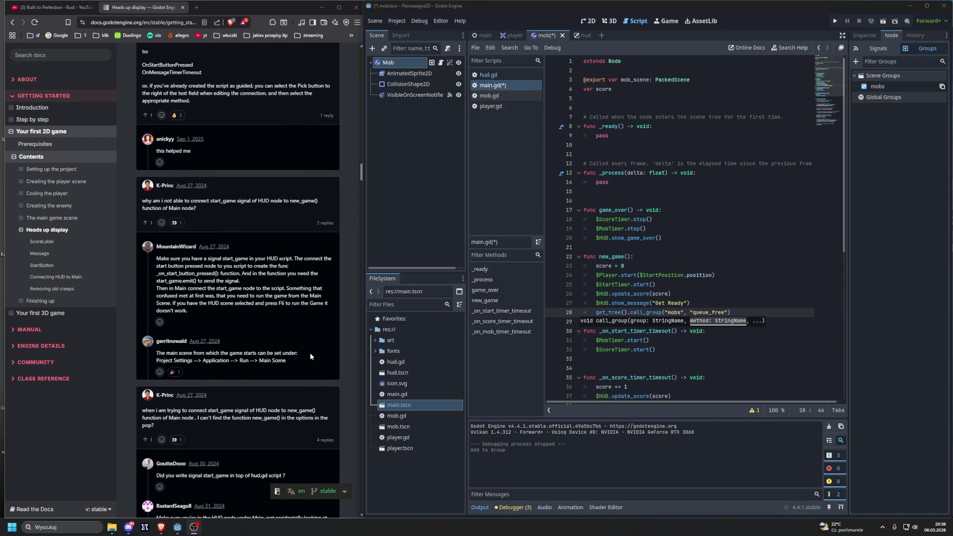
scroll(310, 353, down, 3)
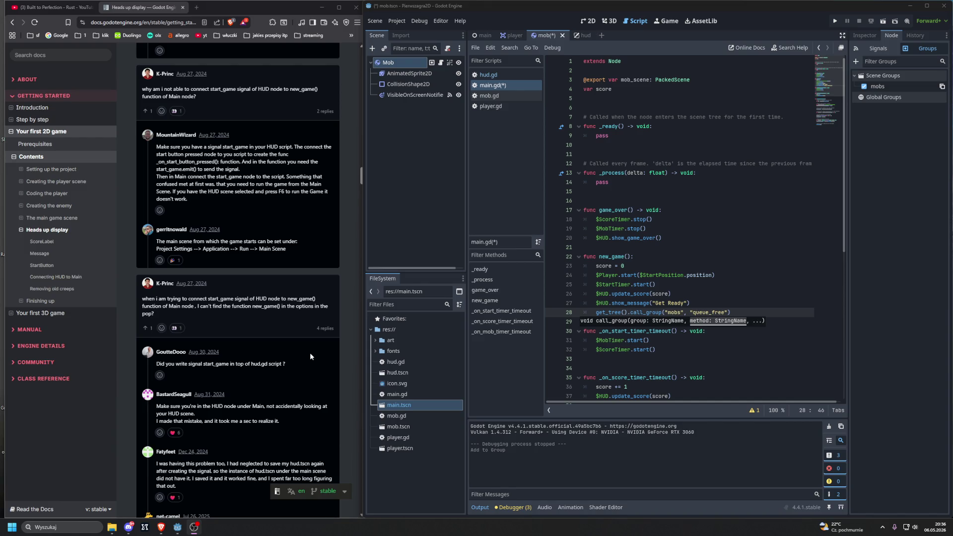
scroll(310, 357, down, 1)
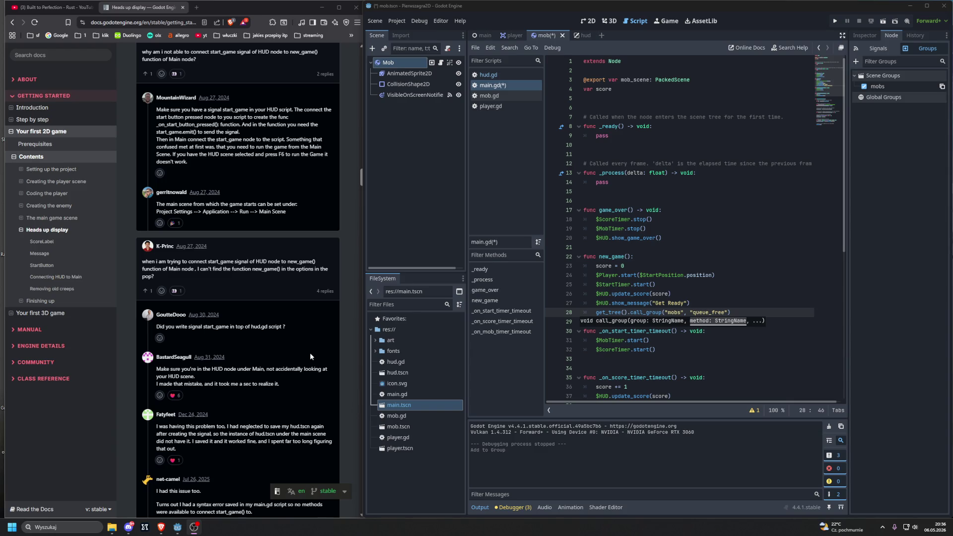
scroll(310, 352, up, 15)
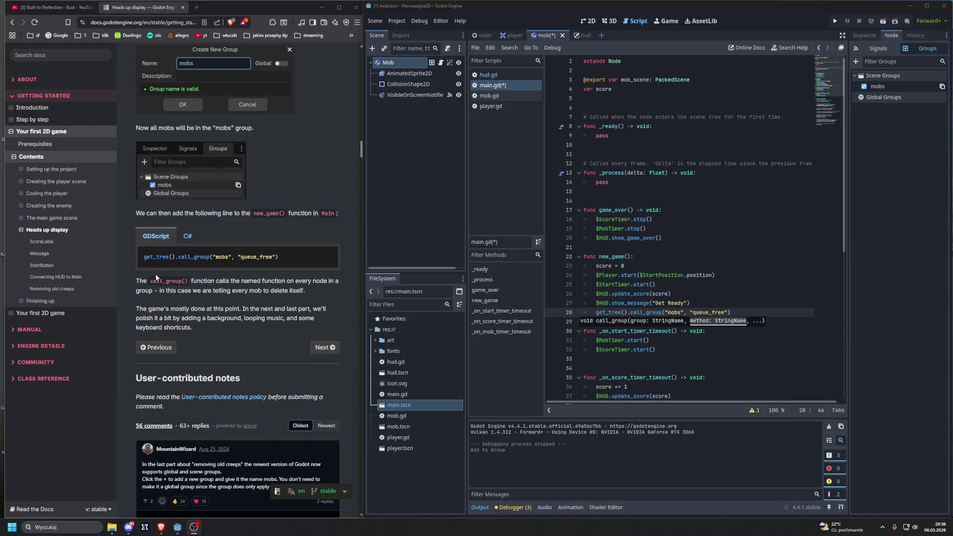
- Dismiss the call_group code hint in main.gd and run the project to playtest it
click(752, 358)
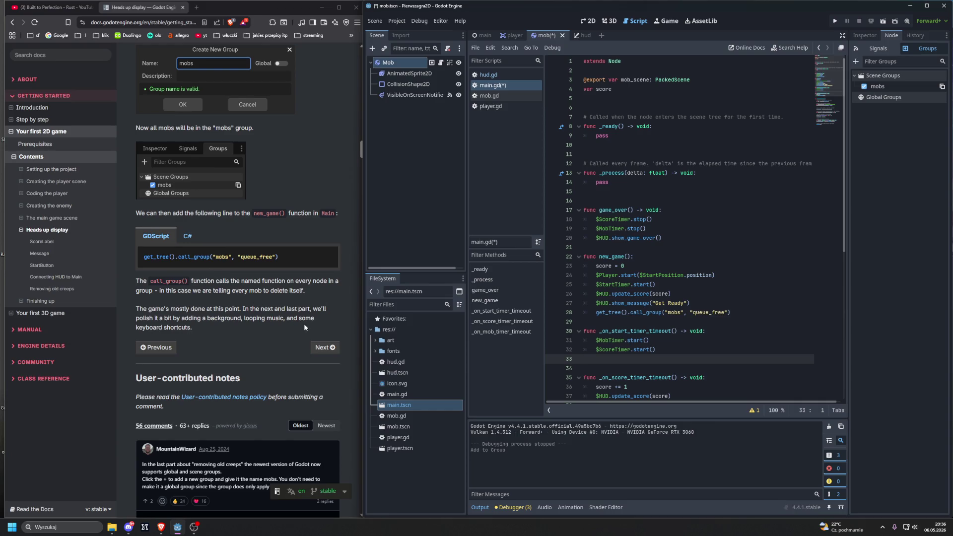
click(835, 21)
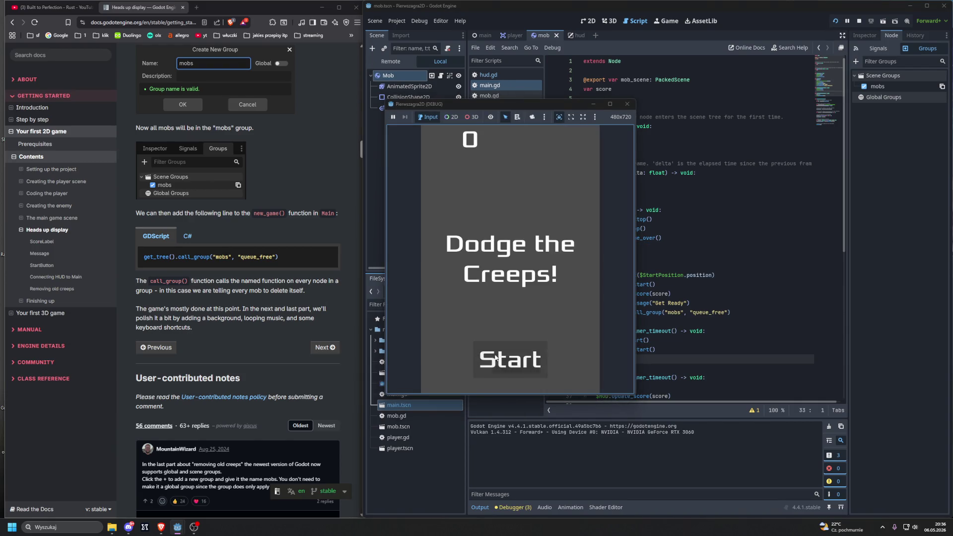
- Start a game from the title screen and dodge the mobs with the arrow keys
click(506, 349)
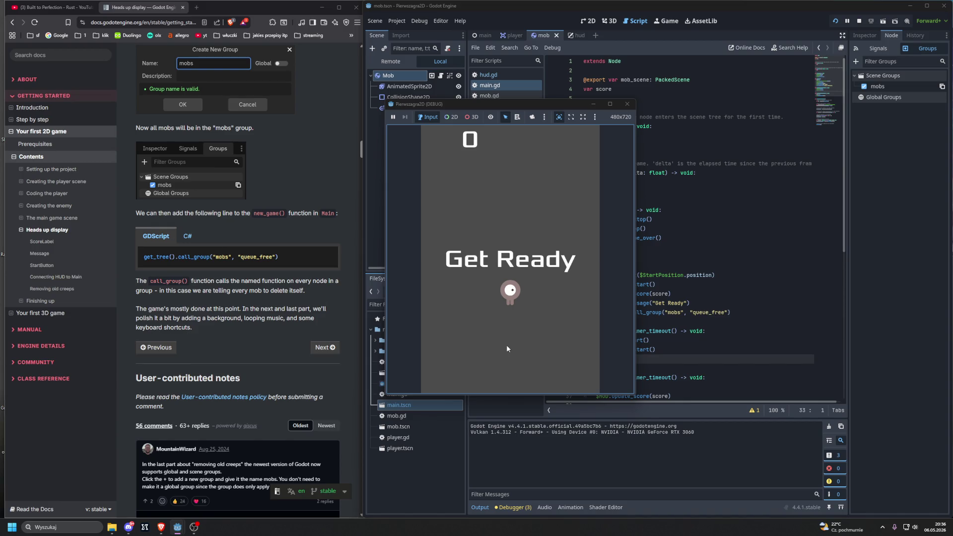
key(Down)
key(Left)
key(Right)
key(Up)
key(Left)
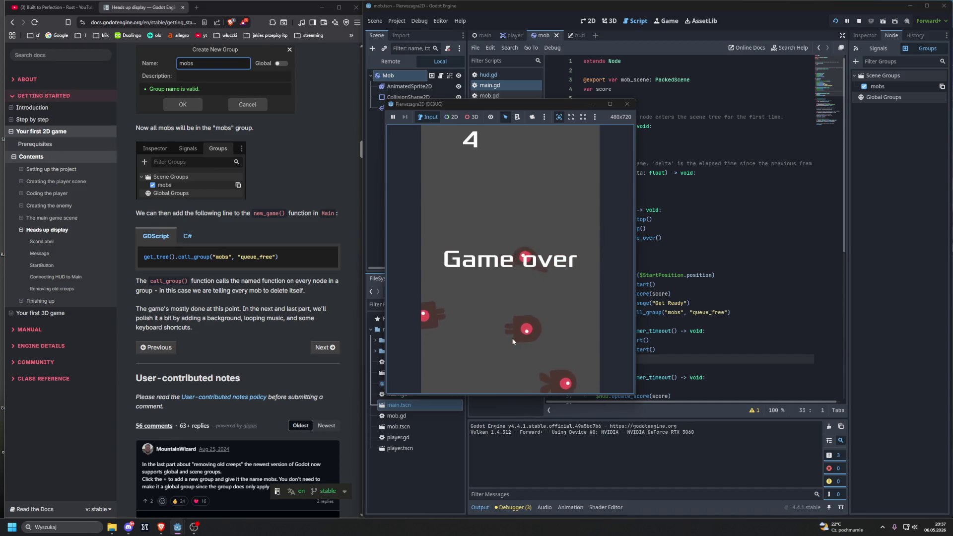
- After Game over, start a fresh round at score 0 and keep dodging the mobs
click(505, 366)
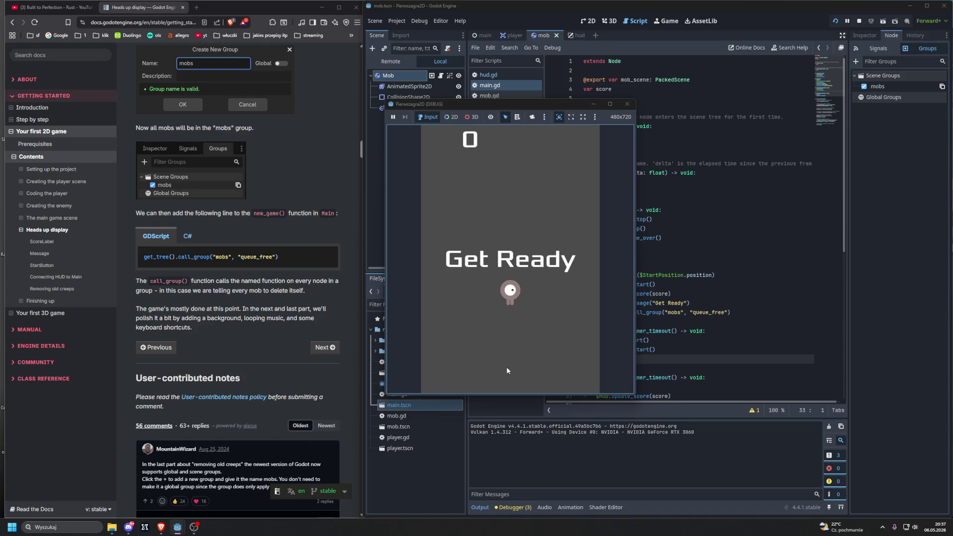
key(Up)
key(Left)
key(Down)
key(Right)
key(Left)
key(Up)
key(Right)
key(Left)
key(Down)
key(Left)
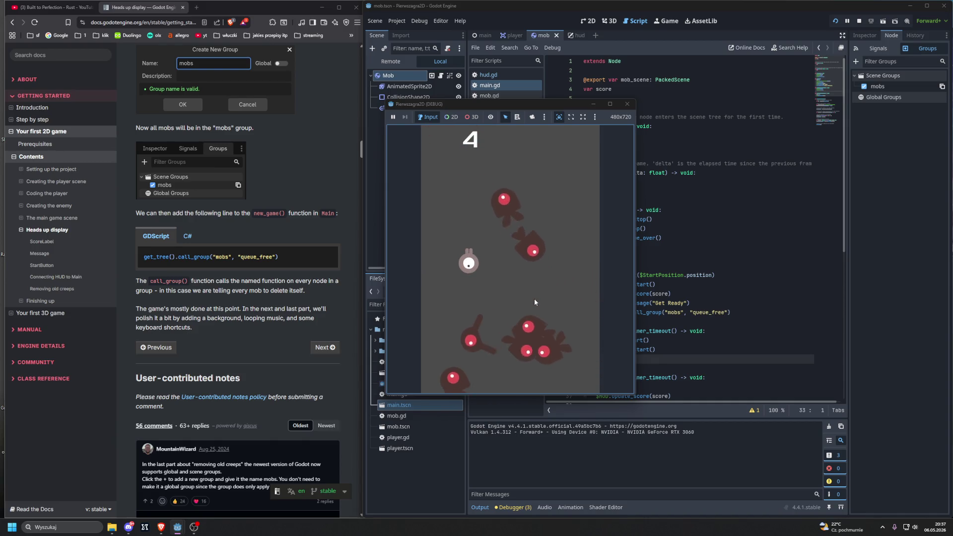
key(Right)
key(Up)
key(Down)
key(Left)
key(Right)
key(Up)
key(Down)
key(Left)
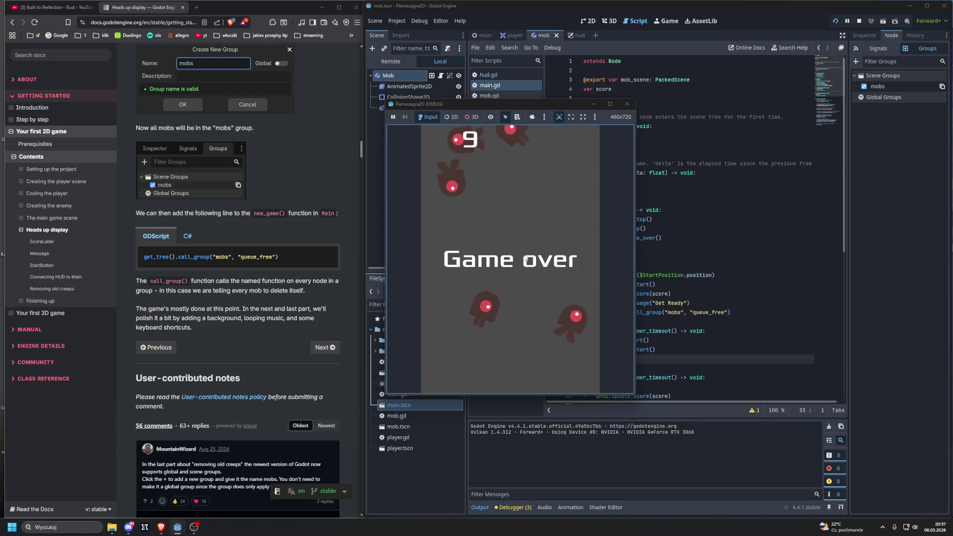
- Restart with no leftover mobs, play a round to score 19, then stop the game with F8
click(512, 364)
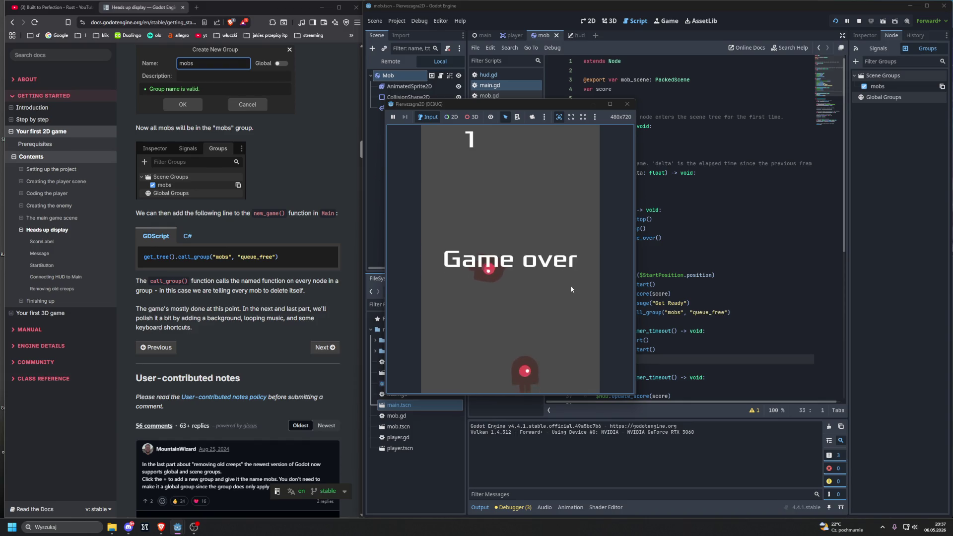
click(508, 369)
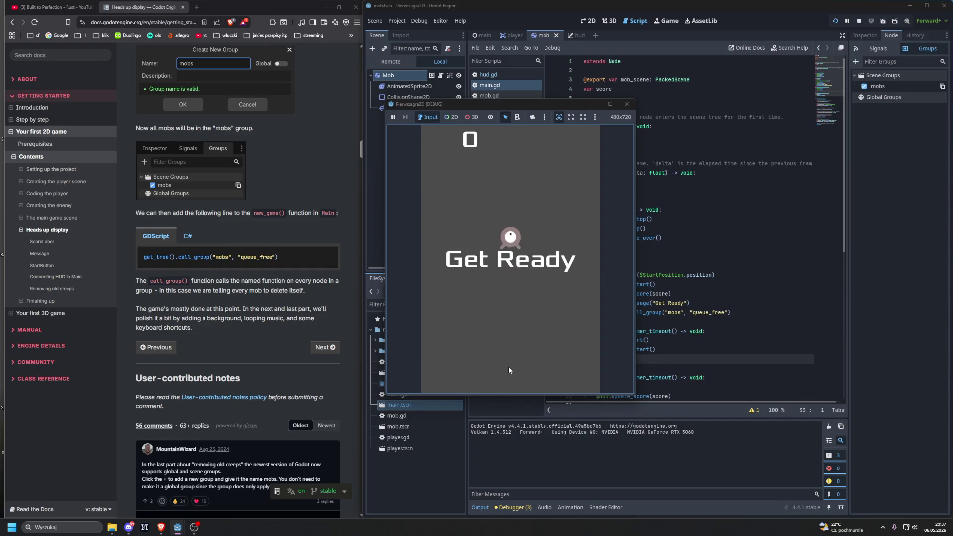
key(Up)
key(Down)
key(Up)
key(Right)
key(Left)
key(Right)
key(Up)
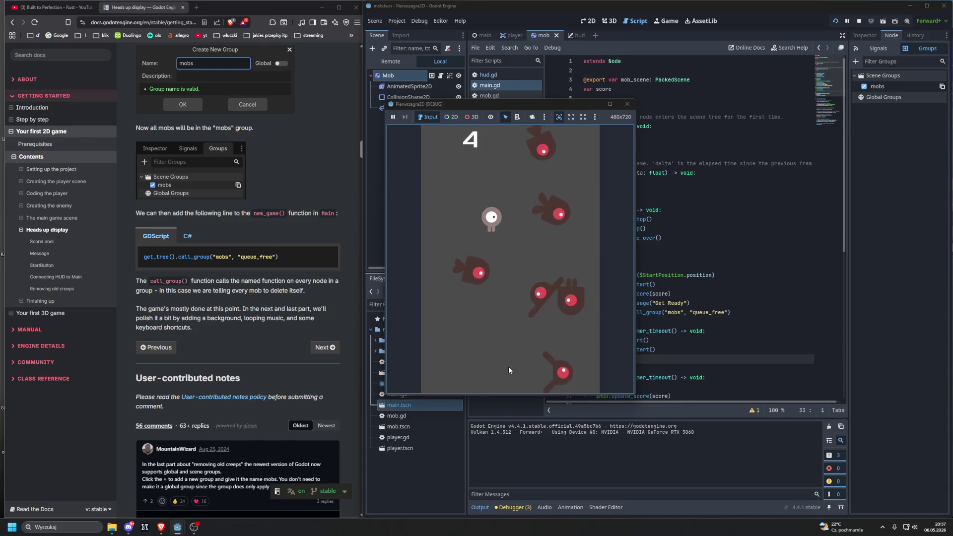
key(Right)
key(Up)
key(Right)
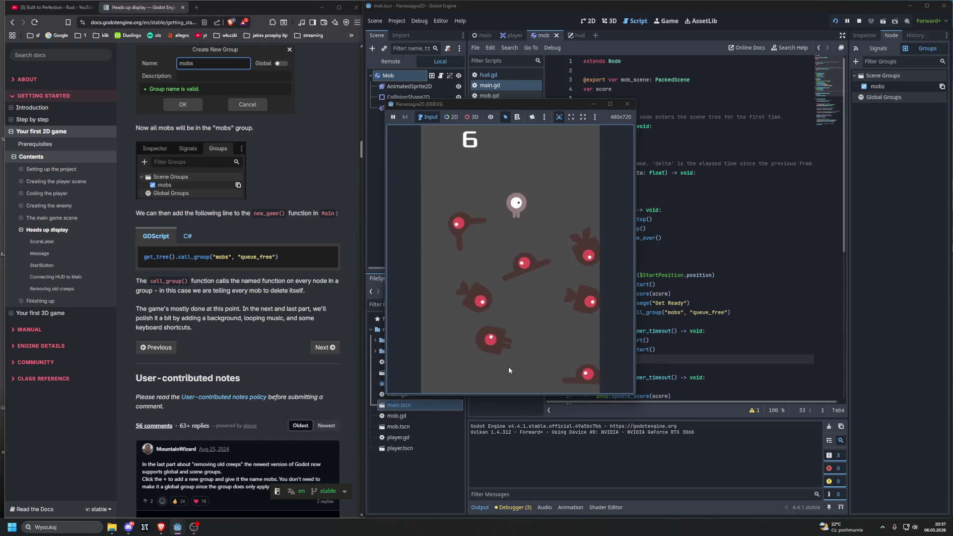
key(Left)
key(Down)
key(Right)
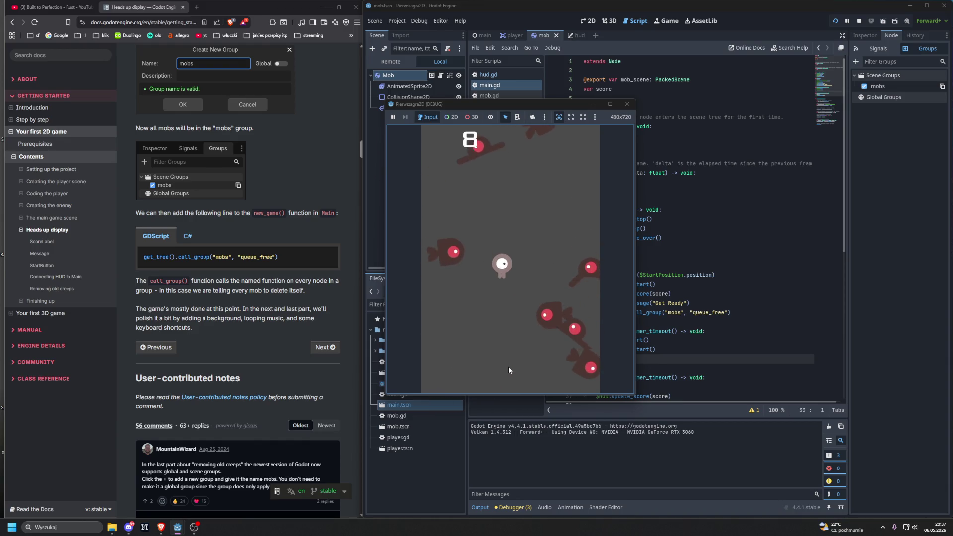
key(Left)
key(Right)
key(Right)
key(Left)
key(Down)
key(Right)
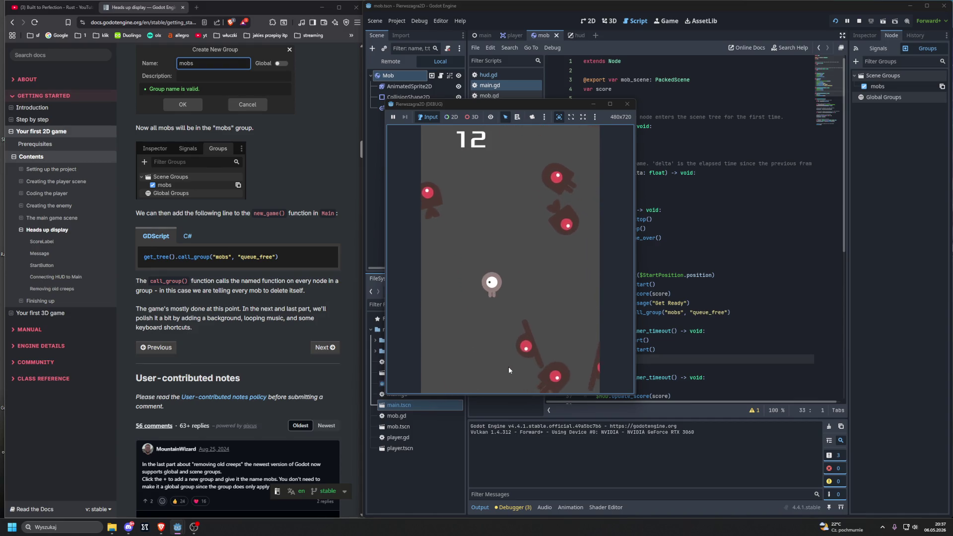
key(Up)
key(Left)
key(Up)
key(Right)
key(Down)
key(Up)
key(Left)
key(Right)
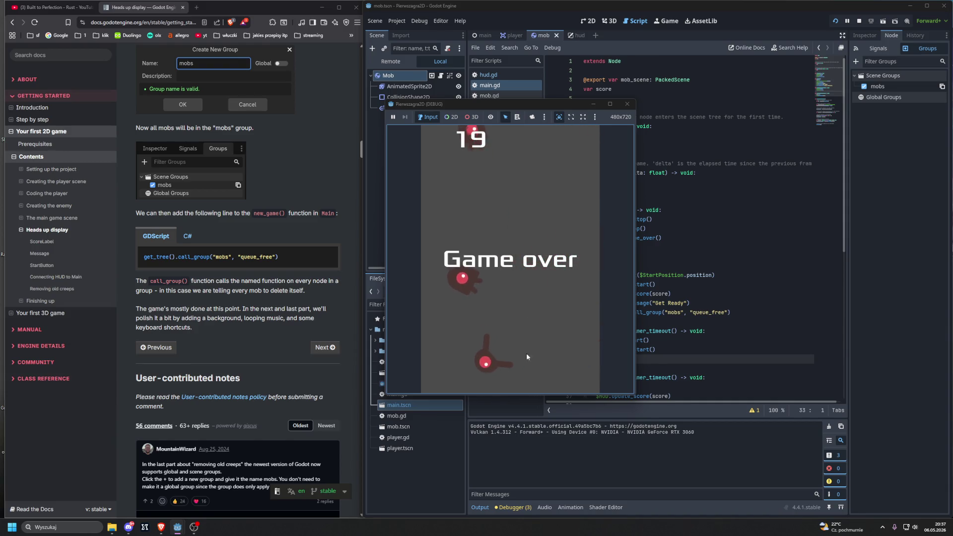
key(F8)
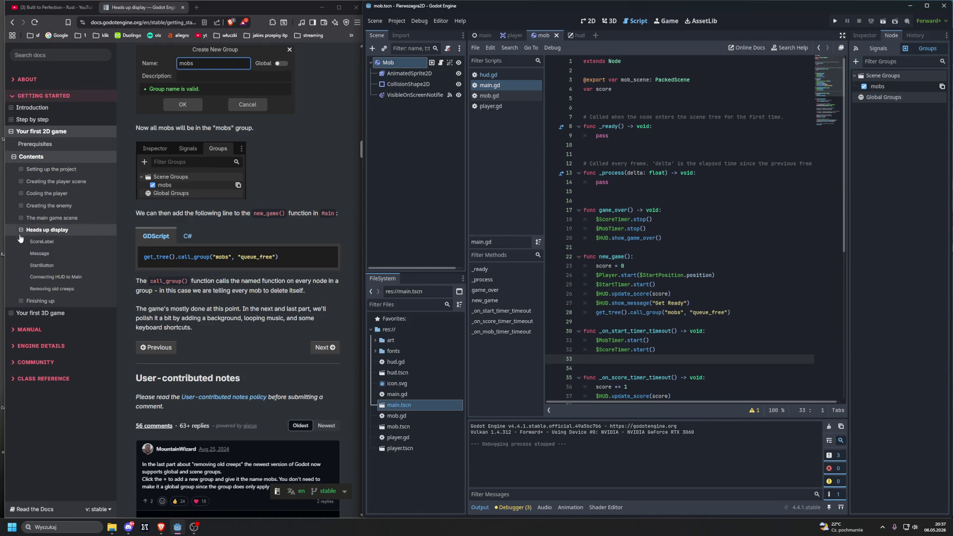
scroll(326, 347, down, 15)
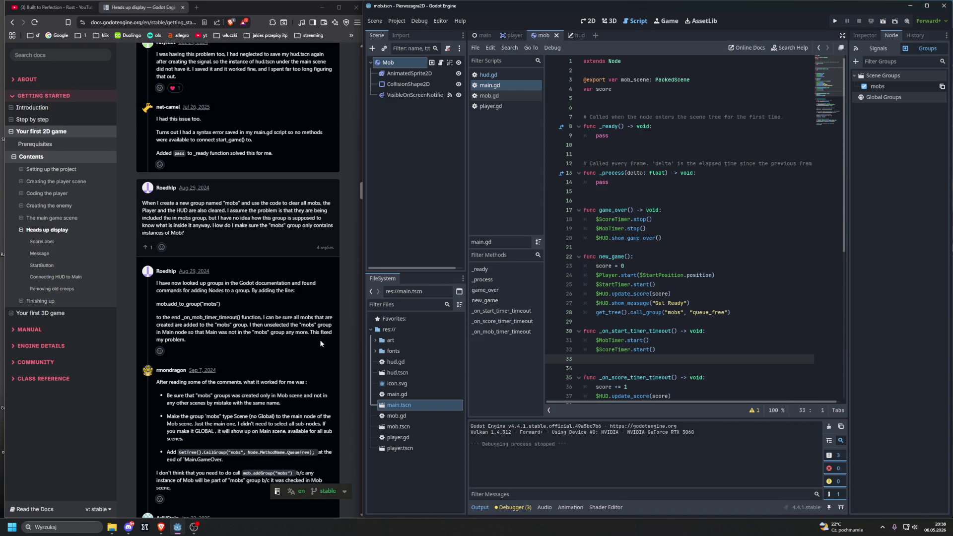
scroll(320, 343, down, 4)
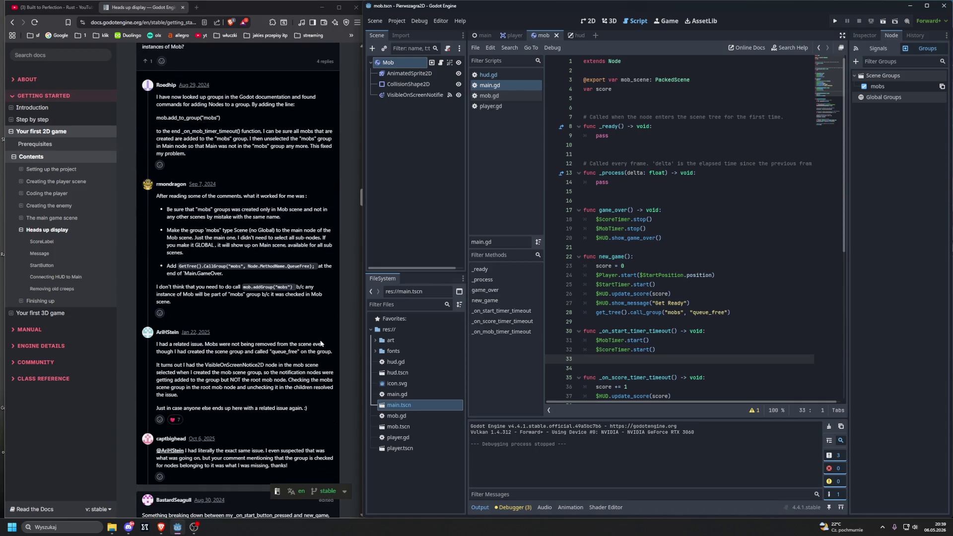
scroll(320, 342, down, 6)
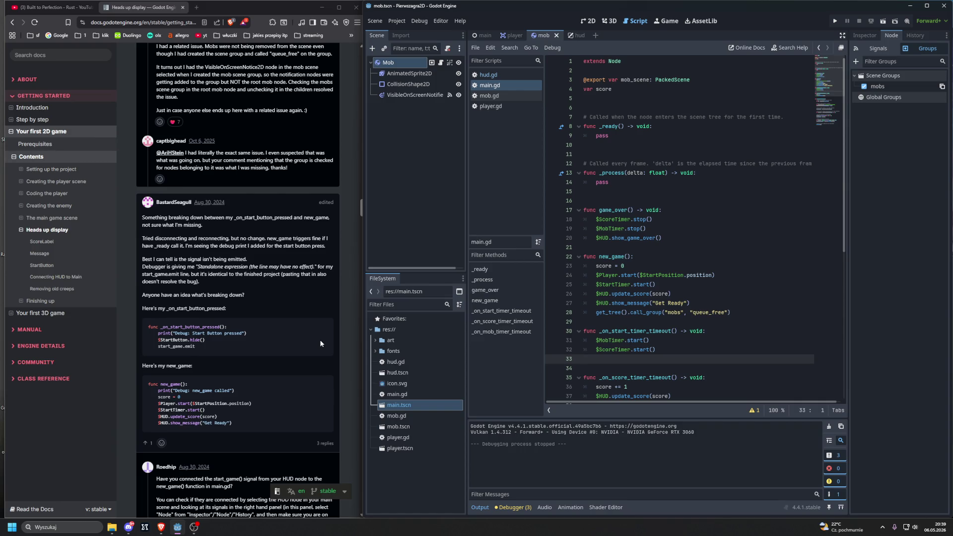
scroll(320, 343, down, 2)
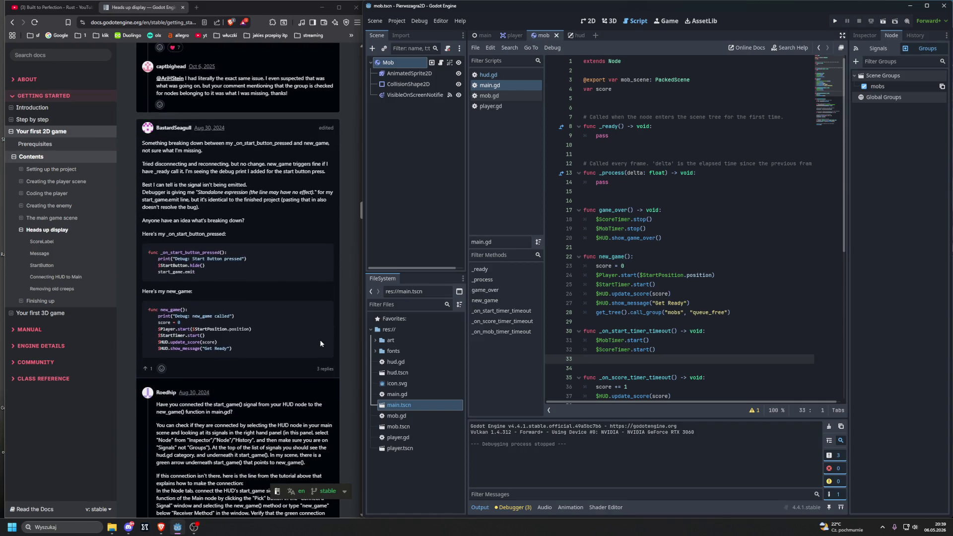
scroll(319, 343, down, 8)
scroll(313, 342, down, 10)
scroll(305, 342, up, 15)
scroll(306, 339, down, 10)
click(325, 199)
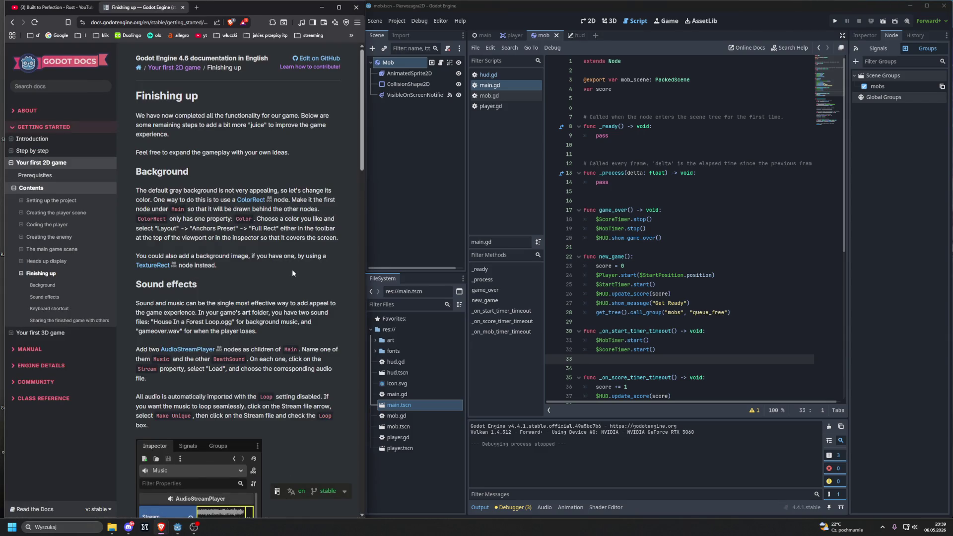
- Scroll through the Finishing up page to view its Background and Sound effects sections
scroll(293, 273, down, 20)
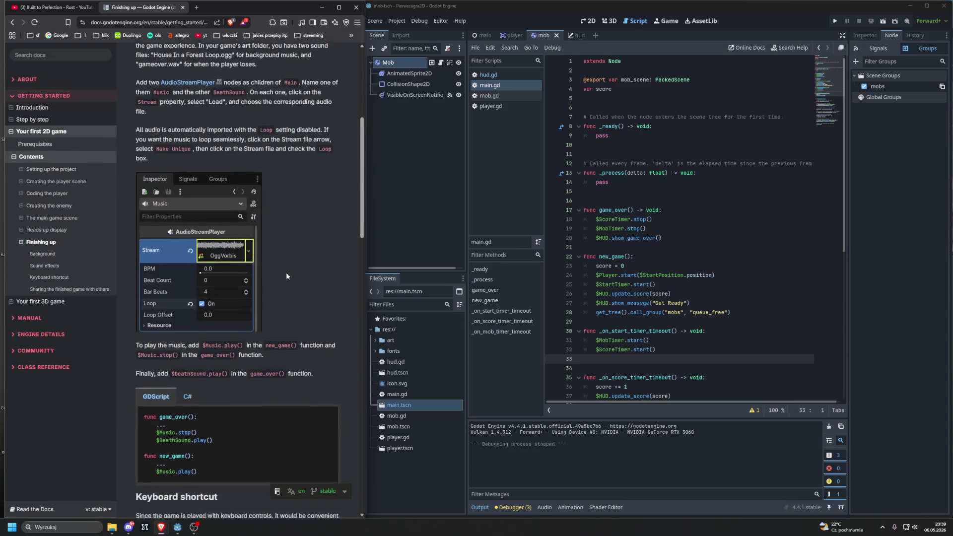
scroll(286, 274, down, 5)
scroll(283, 274, up, 15)
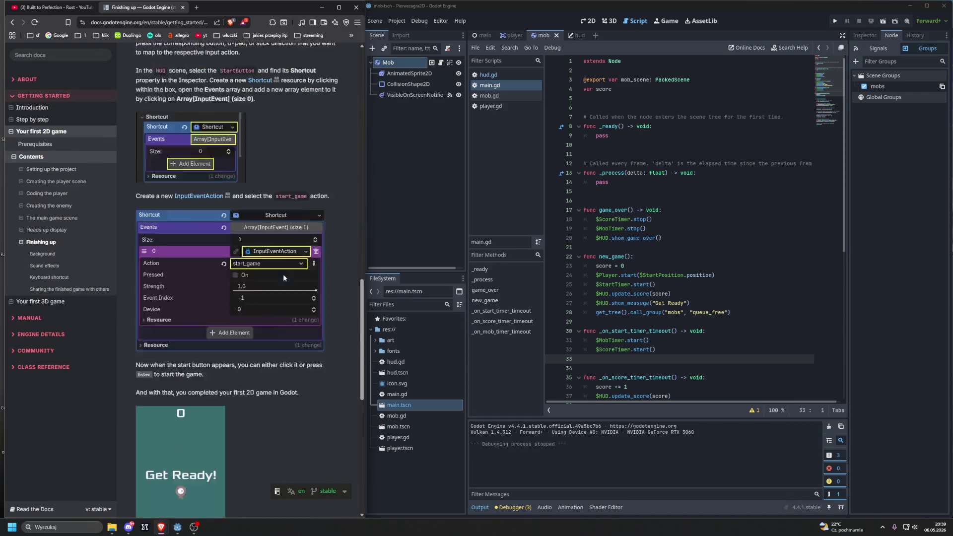
scroll(276, 286, up, 3)
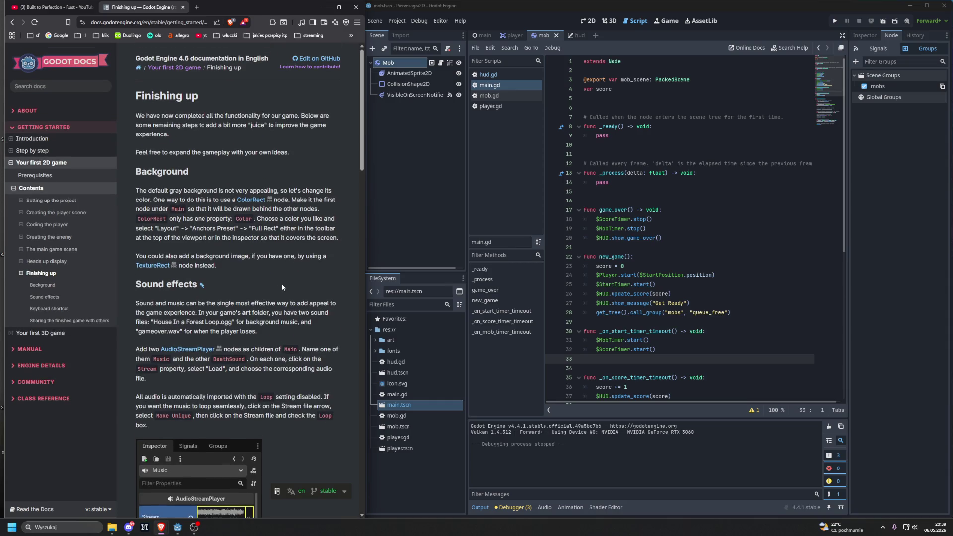